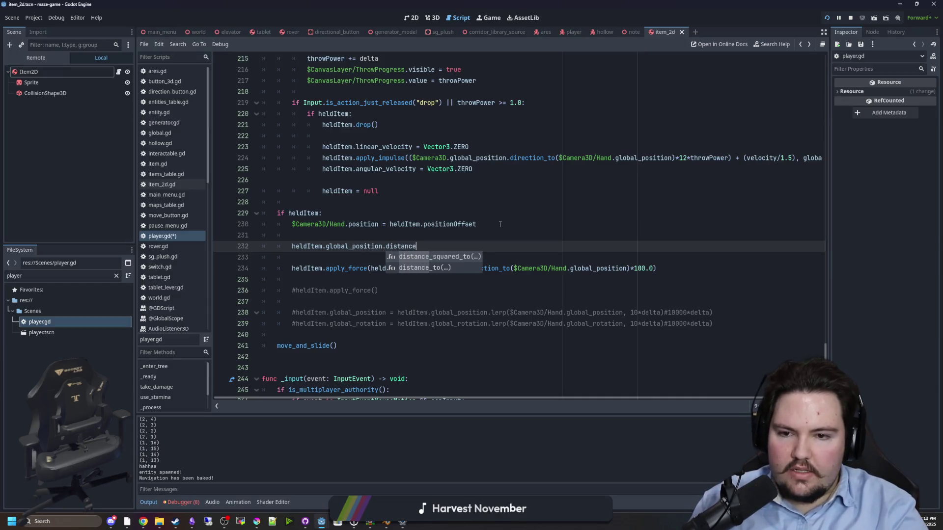
Step: Write a distance_to call that measures the distance to the hand's global position
type("_to(")
key("Return")
left_click(500, 224)
left_click_drag(628, 268, 517, 268)
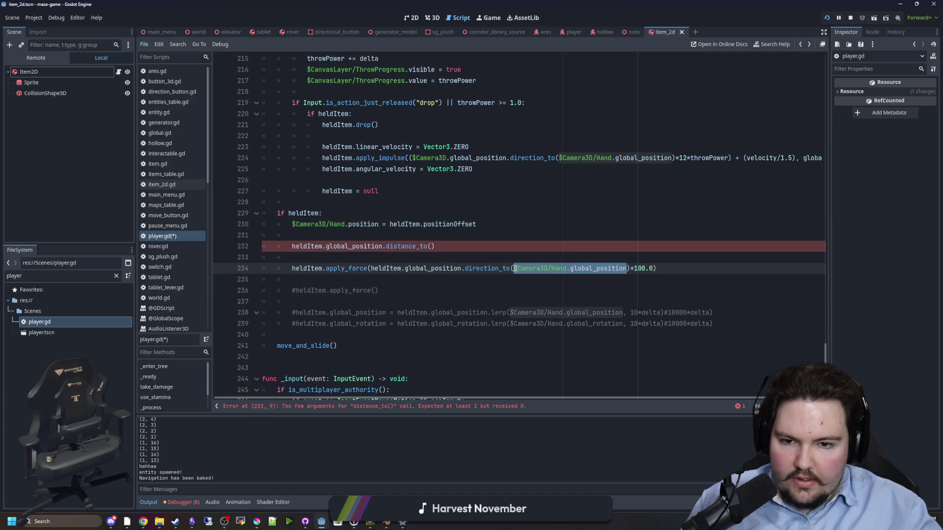
left_click(428, 246)
type("$Camera3D/Hand.global_position")
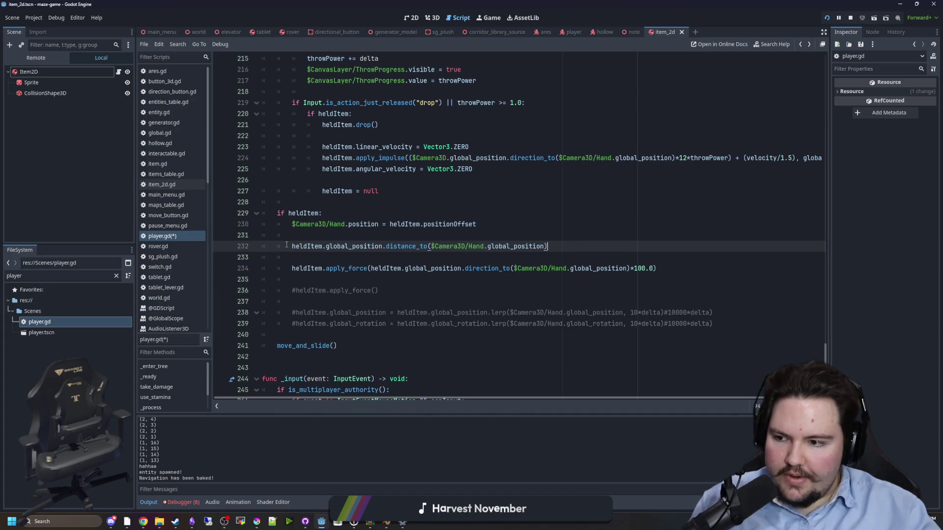
key("ctrl+z")
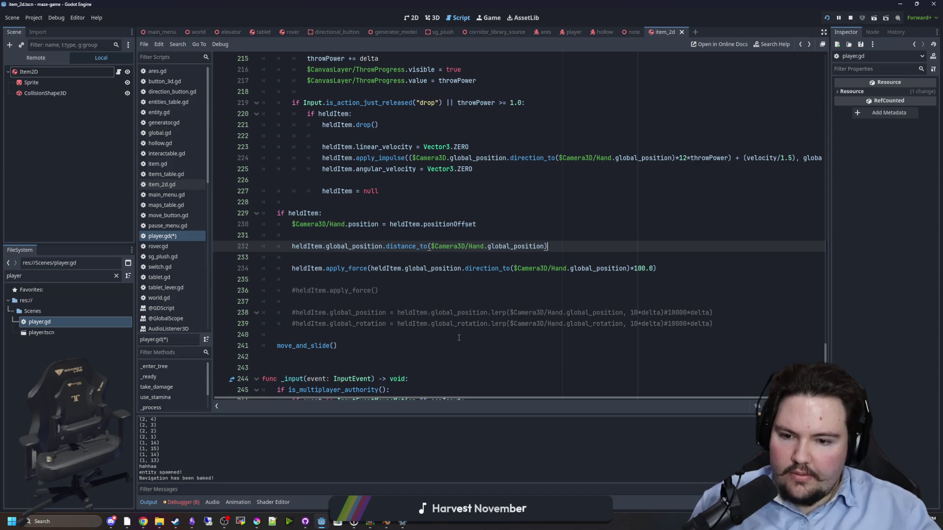
Step: Divide that distance by 32.0 and store it in a distPow variable
left_click(76, 524)
type("ca")
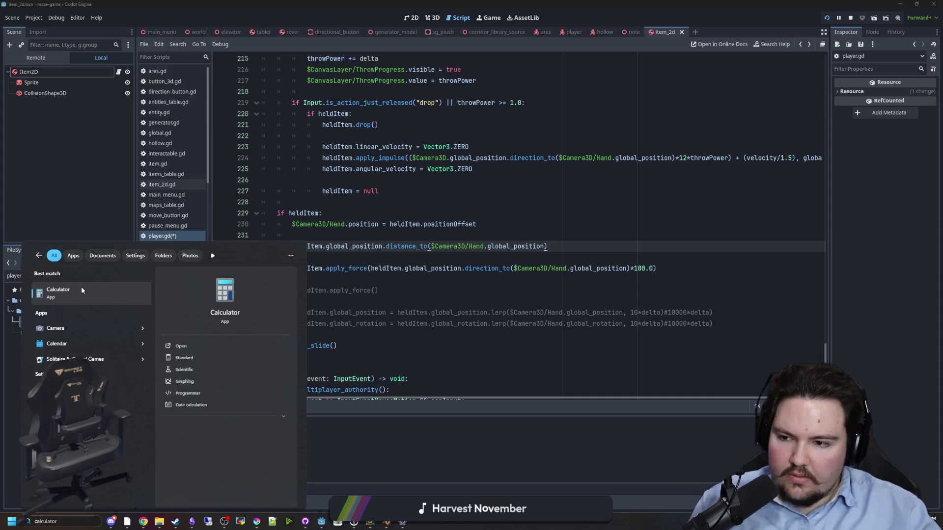
left_click(582, 244)
type("/")
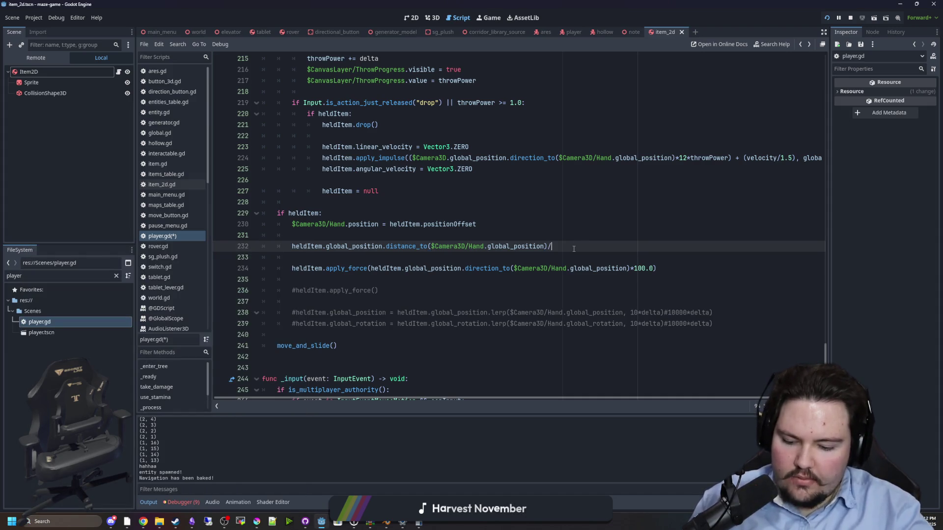
type("32")
key("Up")
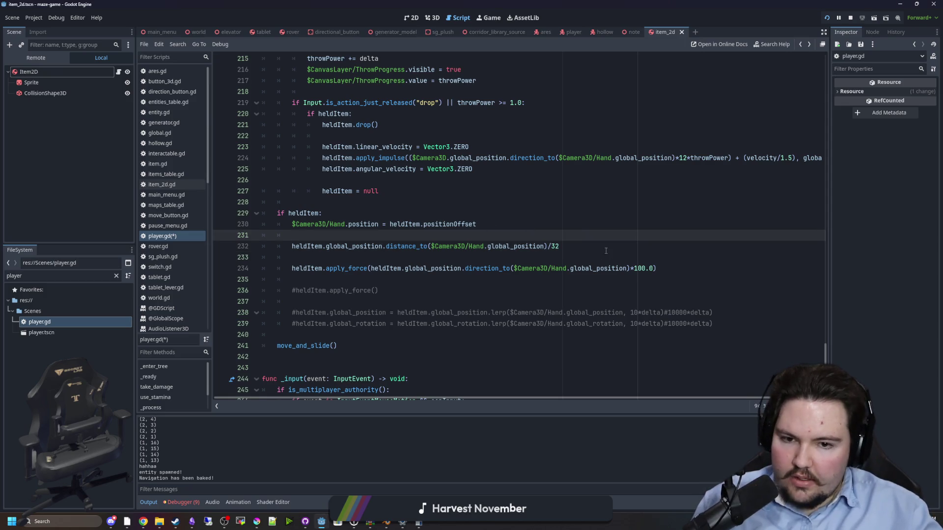
left_click(606, 251)
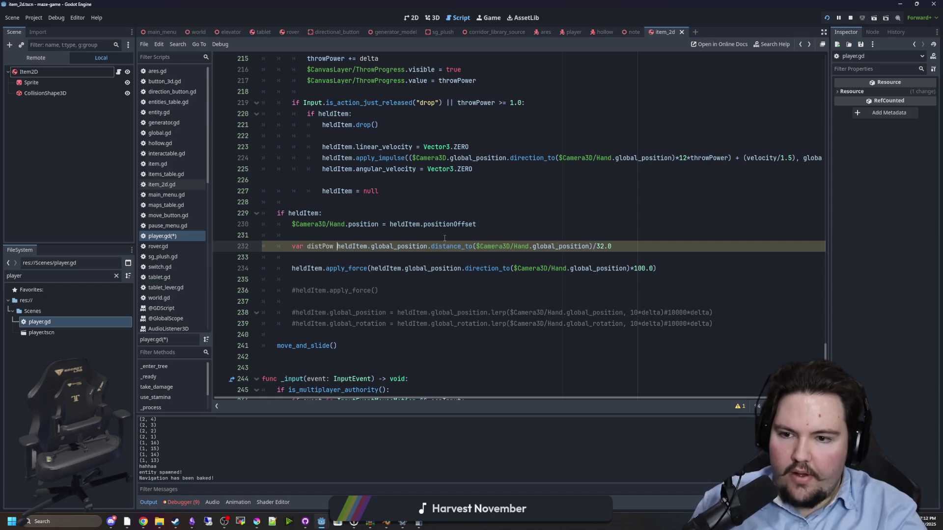
key("ctrl+space")
key("Escape")
Step: Multiply the held item's apply_force by distPow and save player.gd
key("ctrl+Left")
key("ctrl+Left")
key("ctrl+shift+Right")
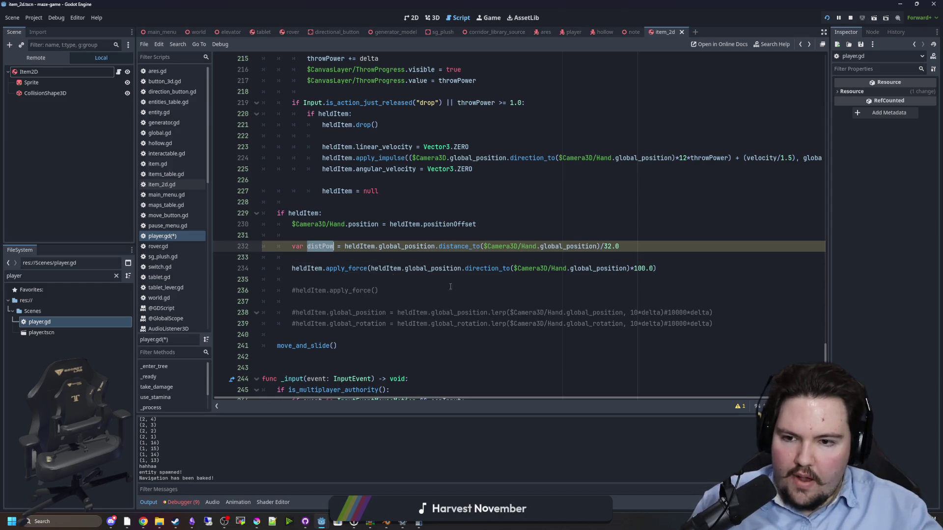
left_click(661, 270)
type("*distPow")
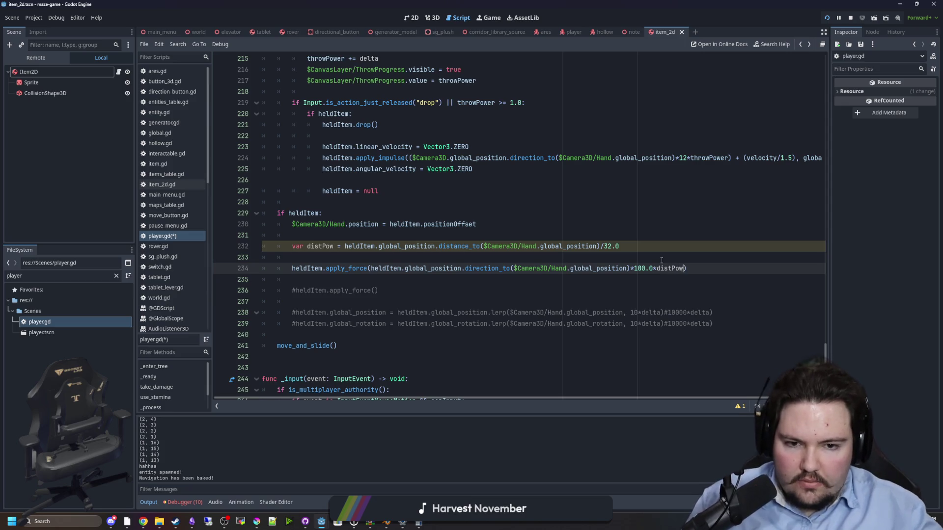
key("Up")
key("Up")
left_click(605, 206)
key("Down")
key("Down")
key("Down")
key("ctrl+s")
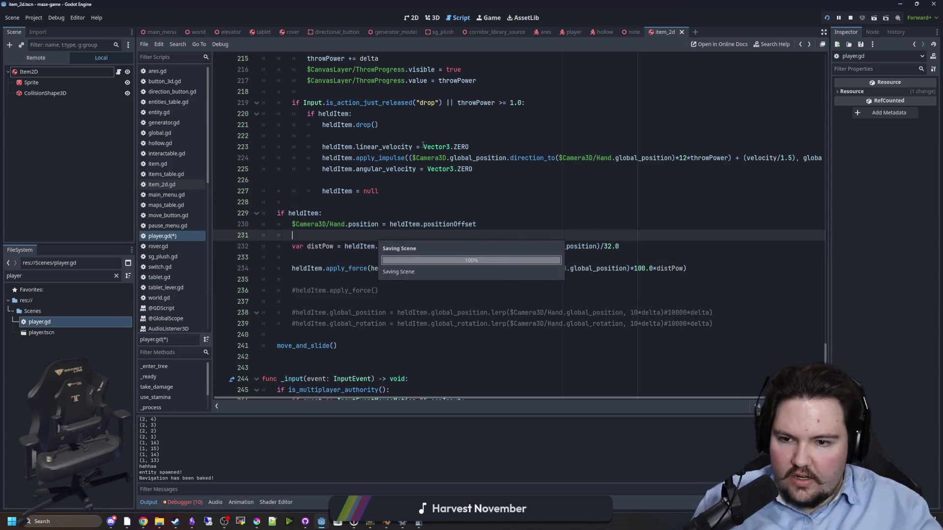
left_click(487, 16)
key("Escape")
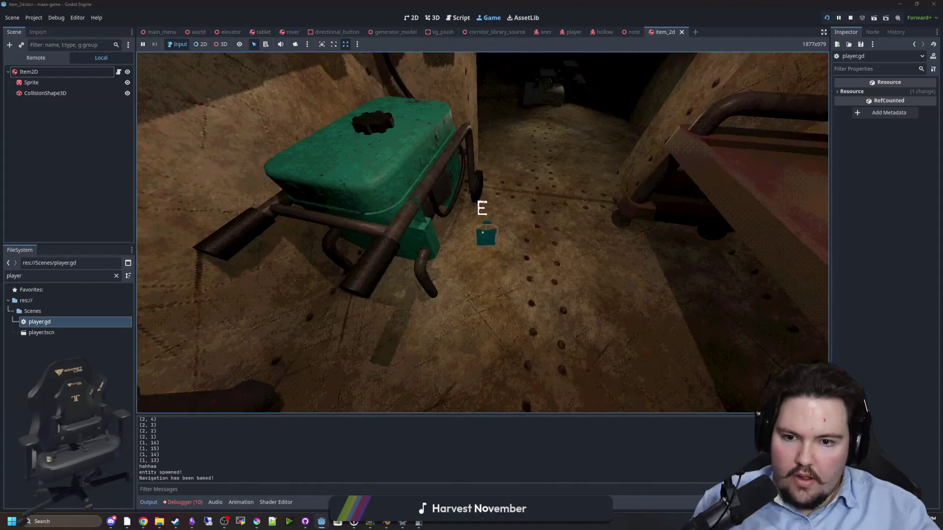
key("e")
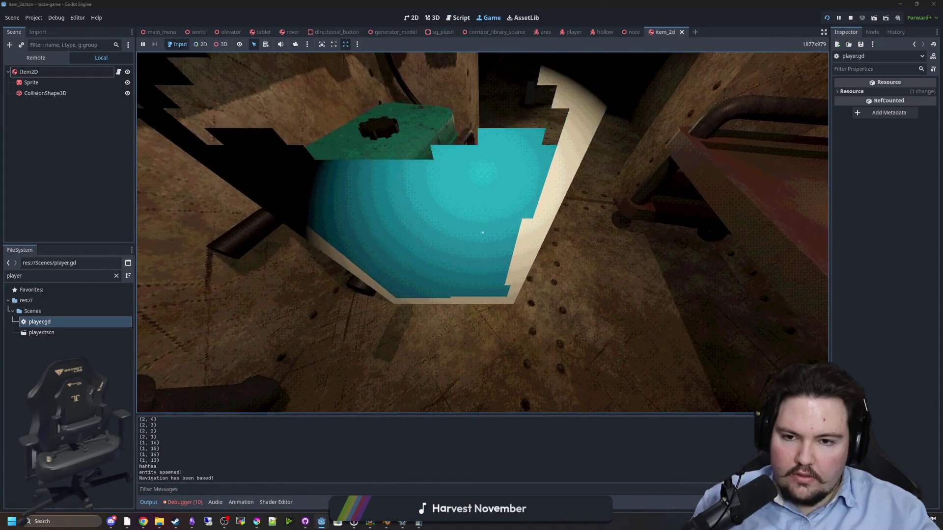
key("e")
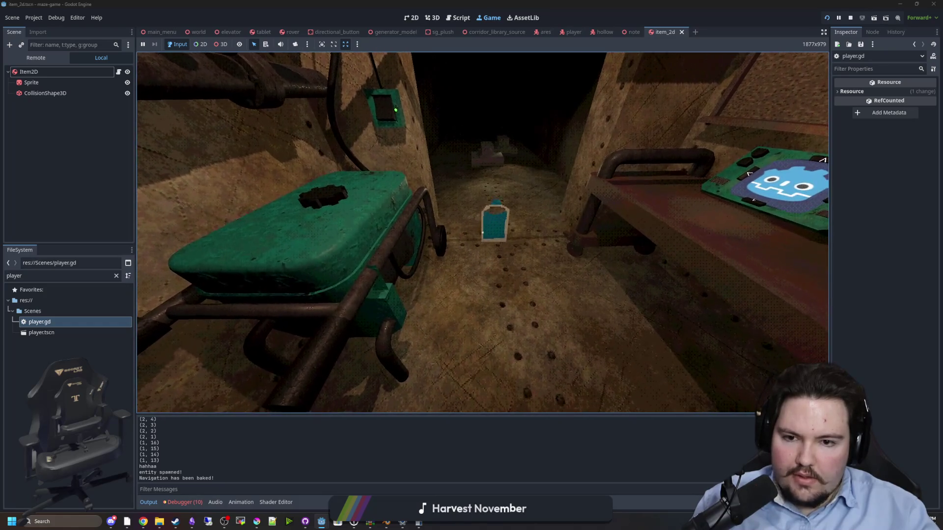
key("e")
key("e")
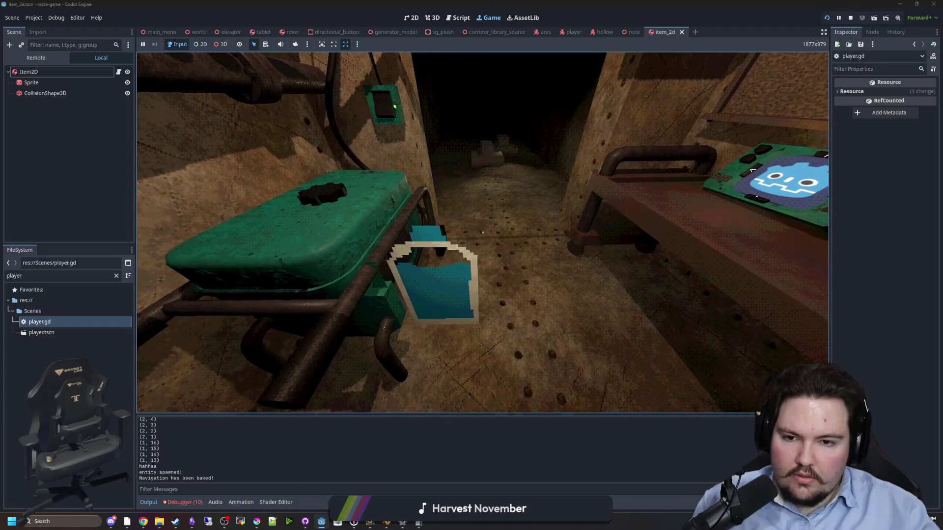
key("e")
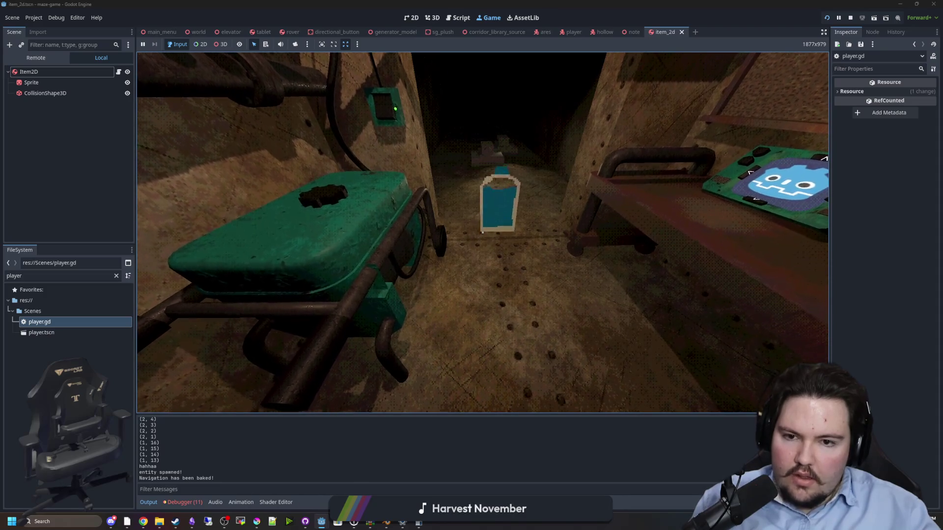
key("e")
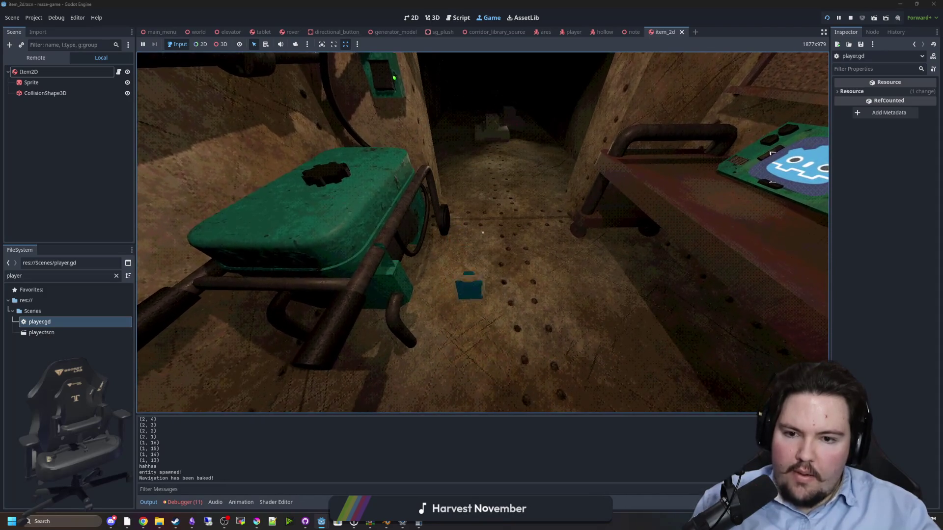
key("e")
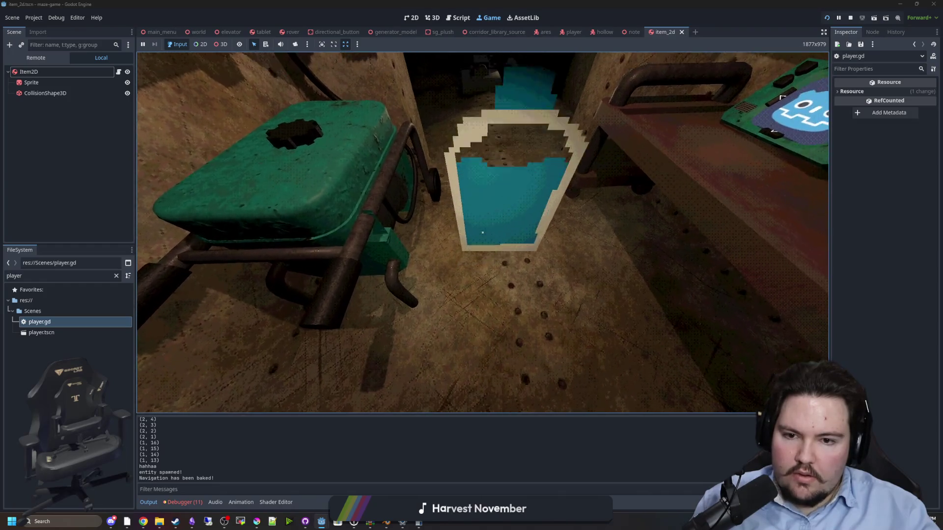
key("e")
key("super")
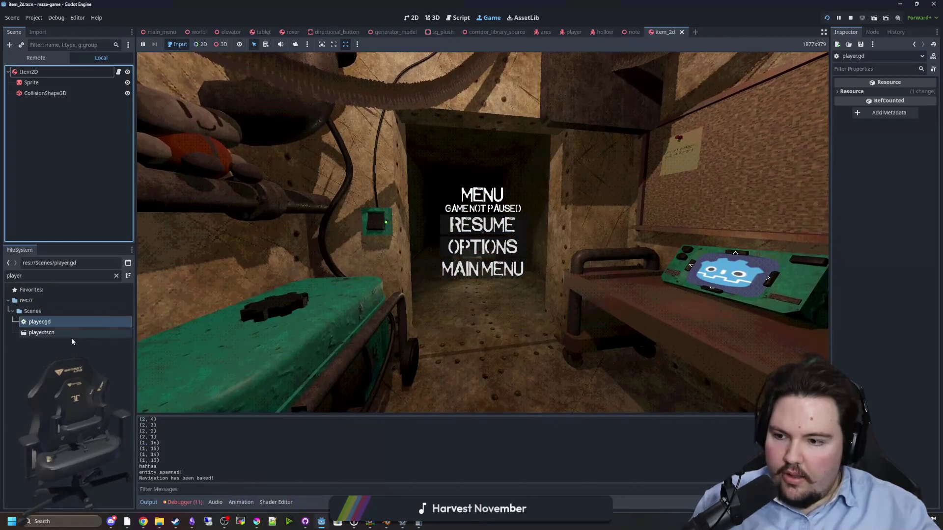
double_click(59, 323)
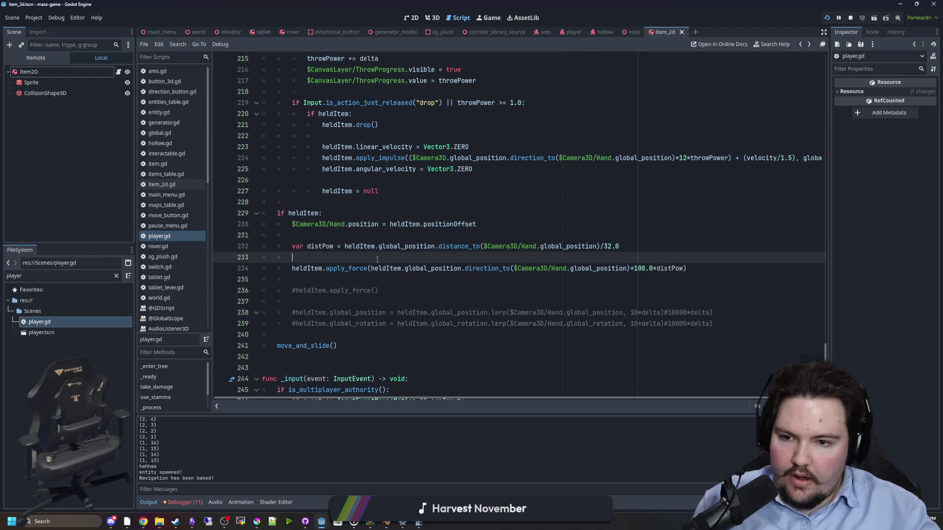
Step: Add print(distPow) below the distPow line, run with F5, and pick up the bucket to log values
key("Return")
key("Return")
key("Up")
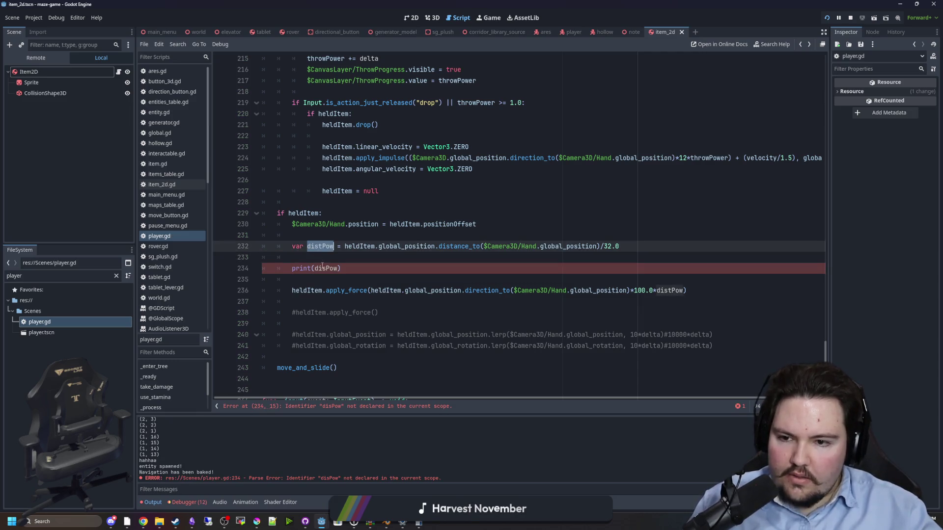
key("F5")
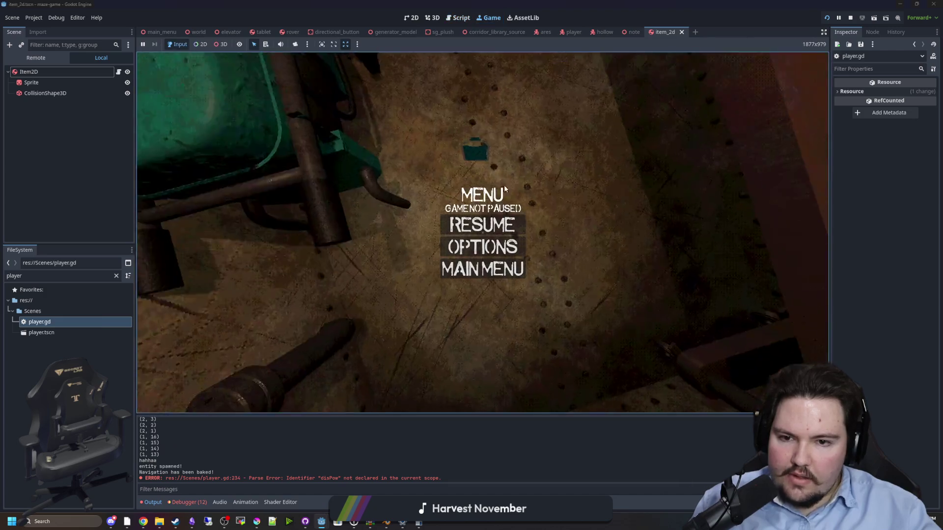
key("e")
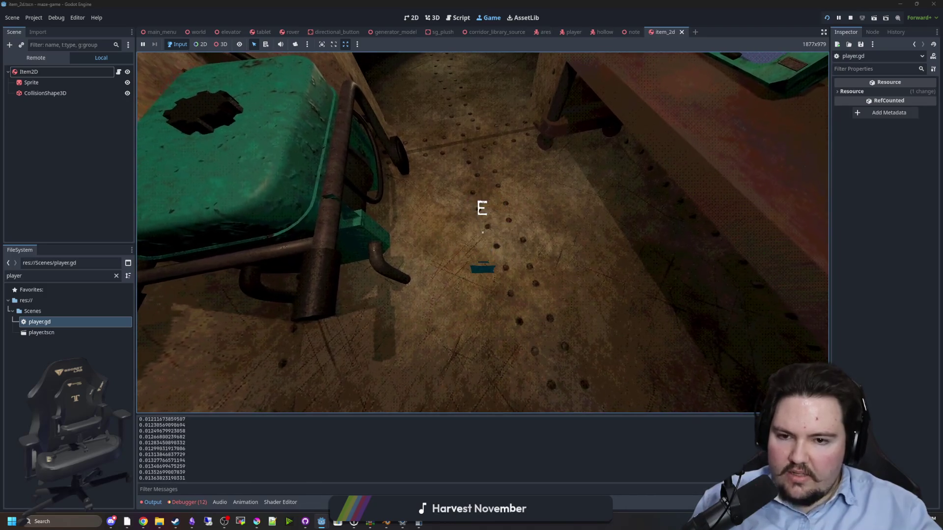
key("super")
left_click(267, 197)
Step: Open player.gd and insert blank lines below the print(distPow) line
key("ctrl+F3")
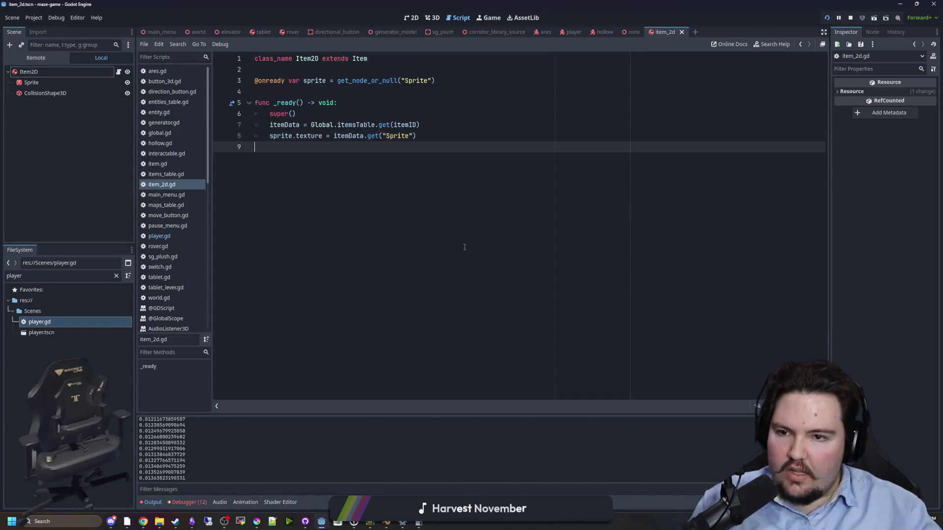
left_click(166, 238)
left_click(396, 224)
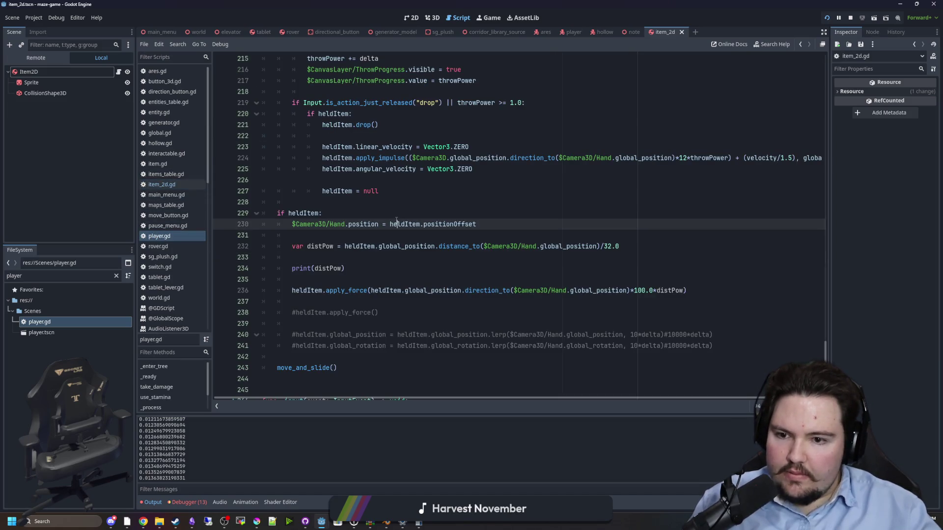
left_click(338, 257)
left_click(369, 281)
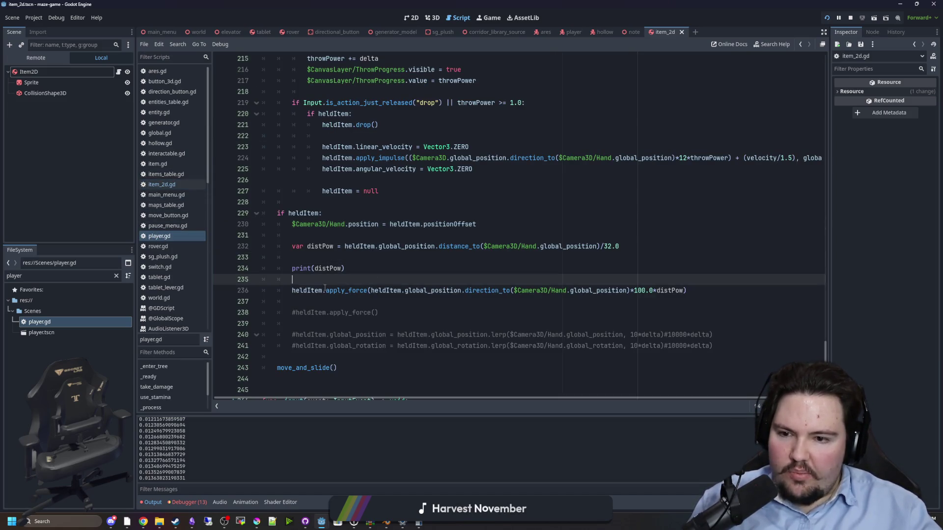
left_click(326, 288)
key("Down")
key("Down")
key("End")
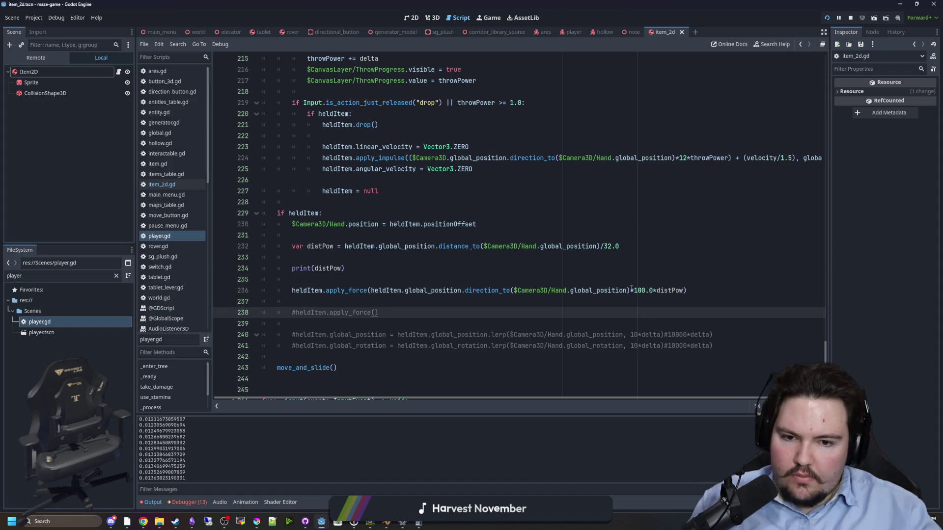
left_click(334, 280)
key("Return")
key("Return")
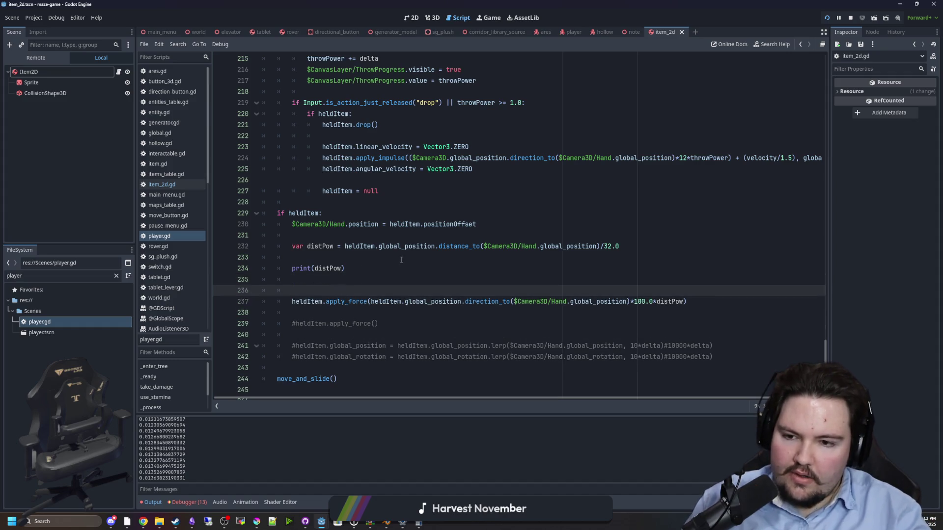
key("Up")
Step: Set heldItem.velocity to the force expression moved out of apply_force (toward hand ×100.0×distPow)
type("h")
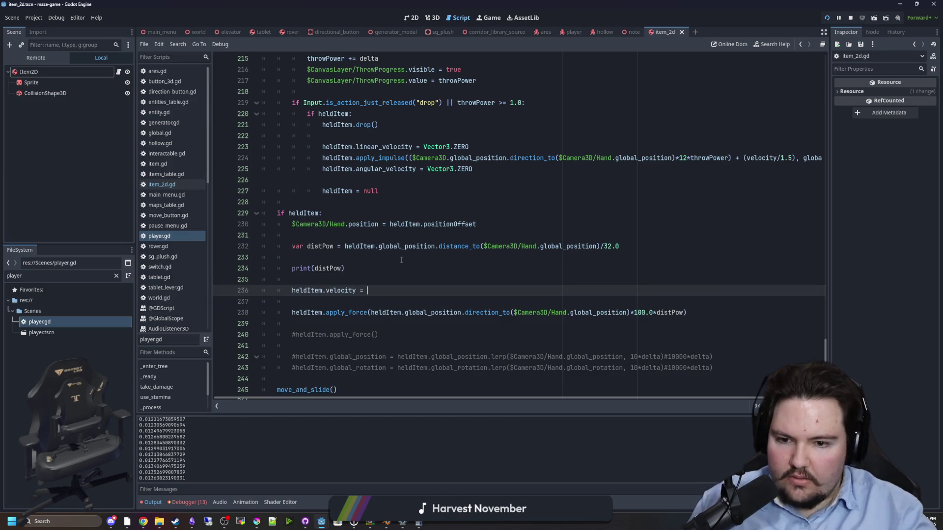
left_click(402, 246)
left_click(378, 334)
left_click(371, 312)
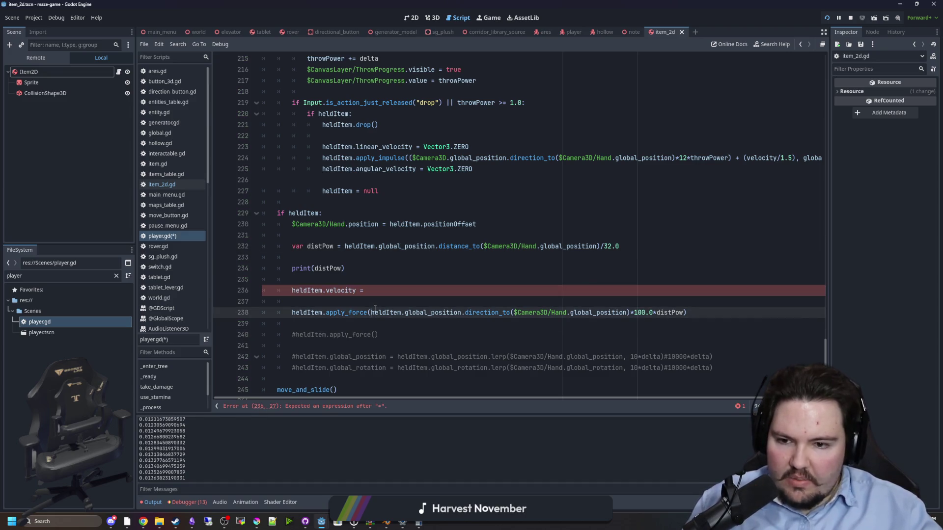
left_click_drag(371, 312, 671, 312)
key("ctrl+x")
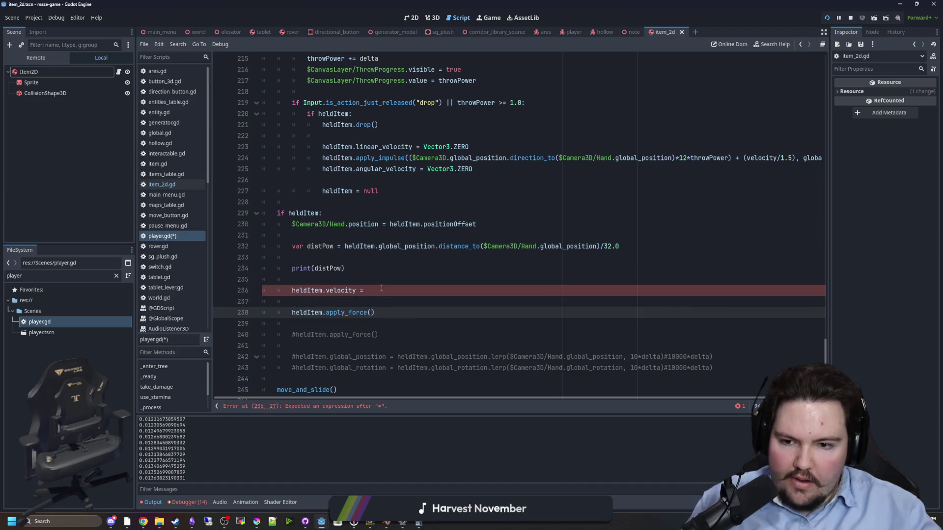
left_click(368, 290)
key("ctrl+v")
Step: Delete the leftover apply_force line and save to rerun the game
left_click(385, 279)
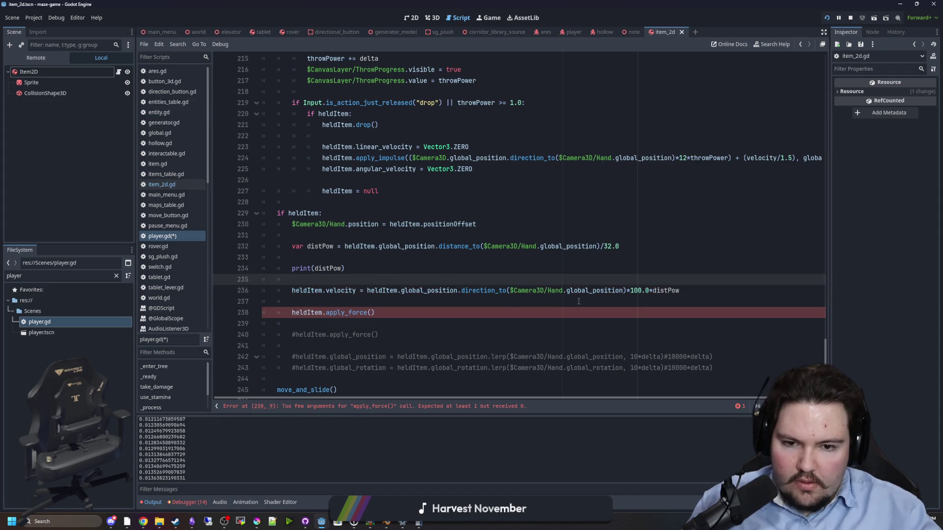
left_click_drag(392, 312, 275, 301)
key("BackSpace")
key("BackSpace")
left_click(365, 280)
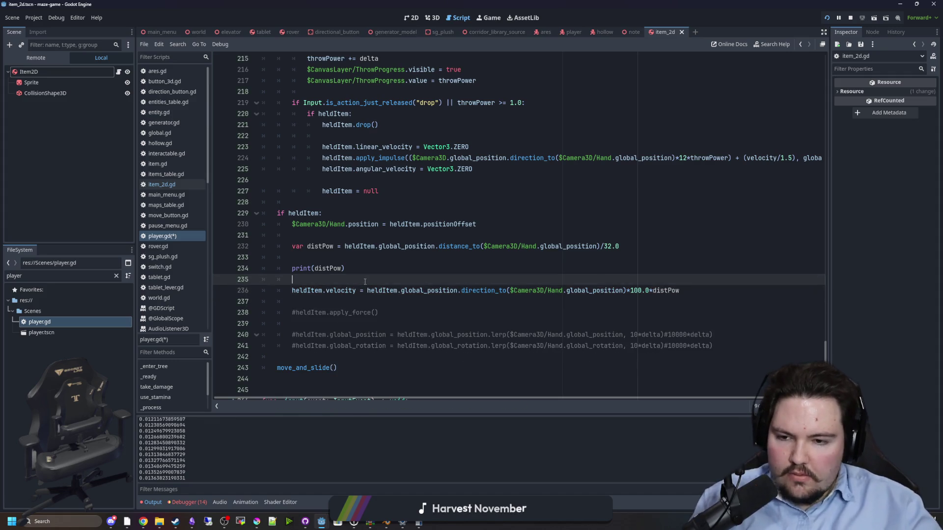
key("ctrl+s")
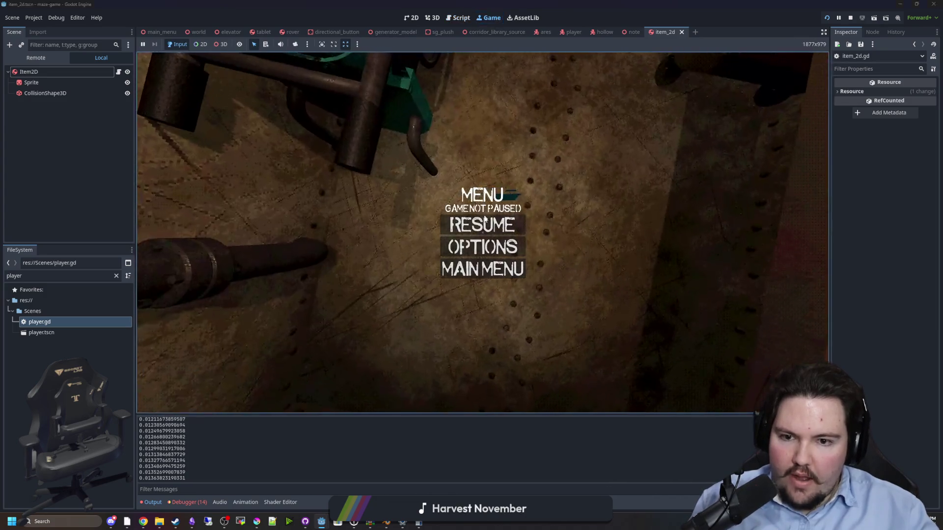
Step: Pick up the item and resume the game to test holding, then reopen player.gd
key("e")
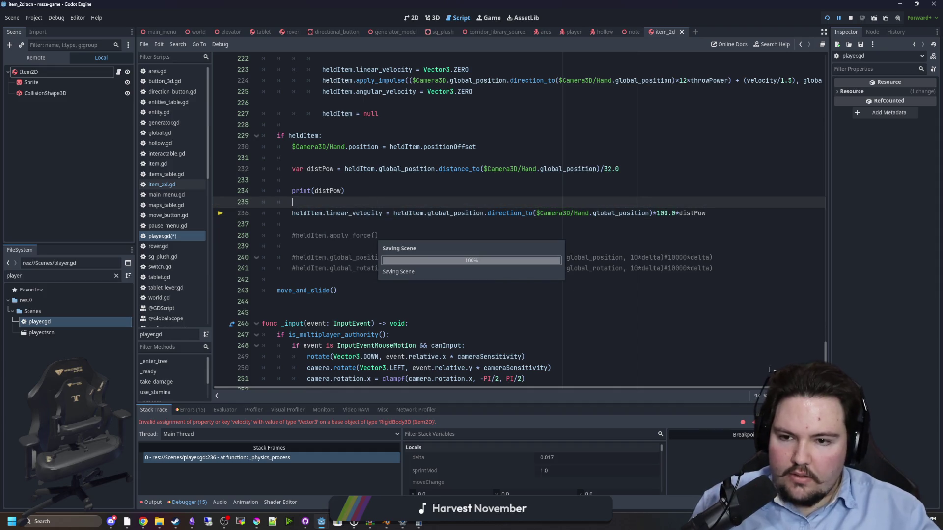
key("F12")
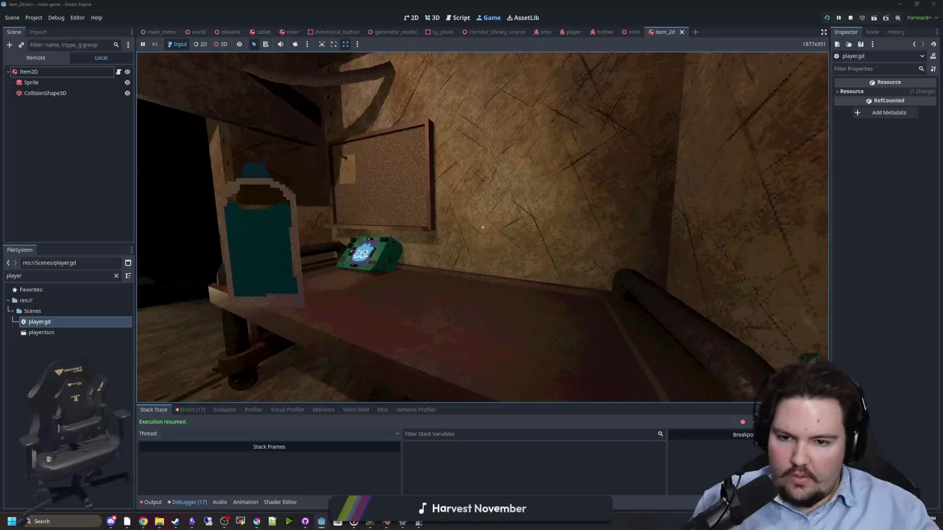
key("super")
left_click(217, 210)
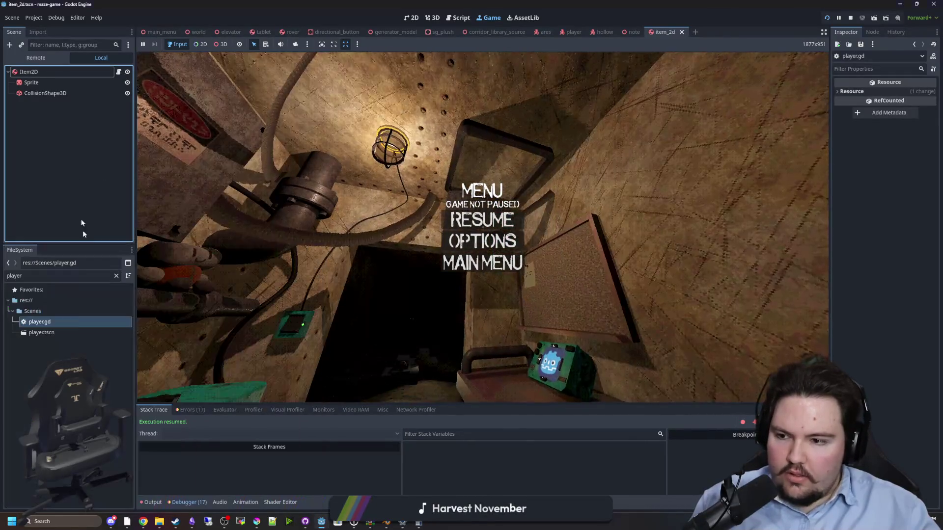
double_click(52, 322)
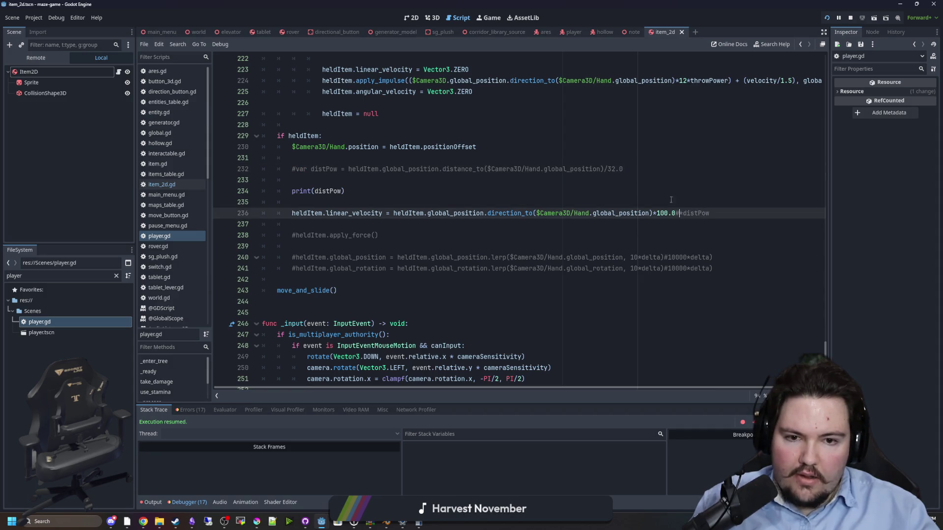
Step: Comment out print(distPow), save, and test picking up the item in-game
left_click(489, 17)
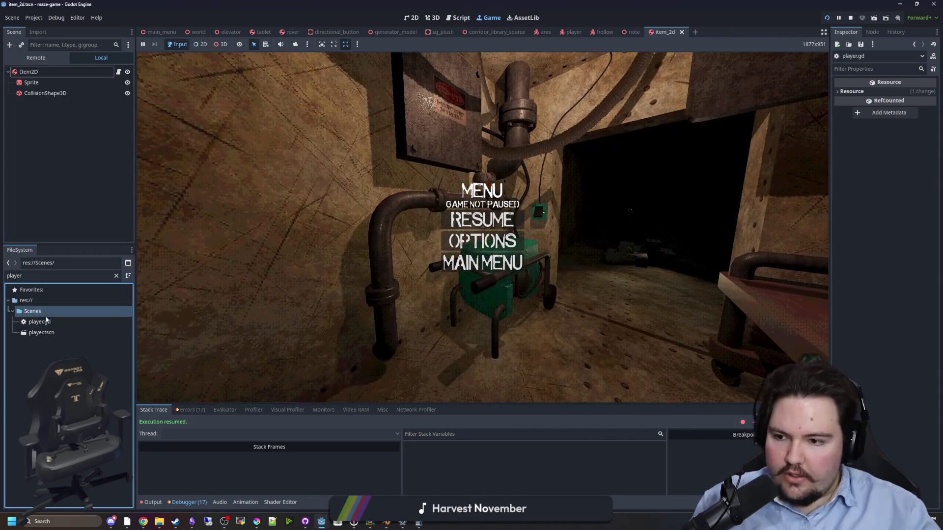
double_click(39, 322)
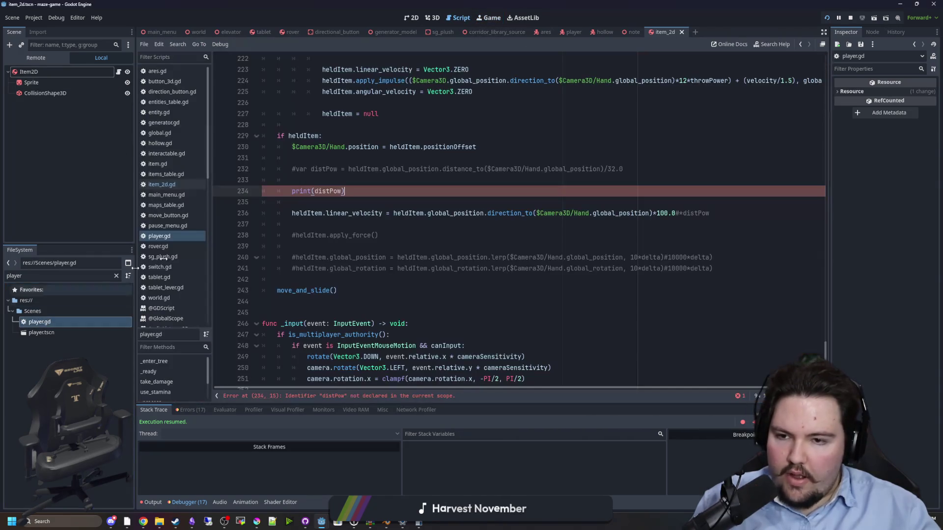
type("#")
left_click(304, 180)
key("ctrl+s")
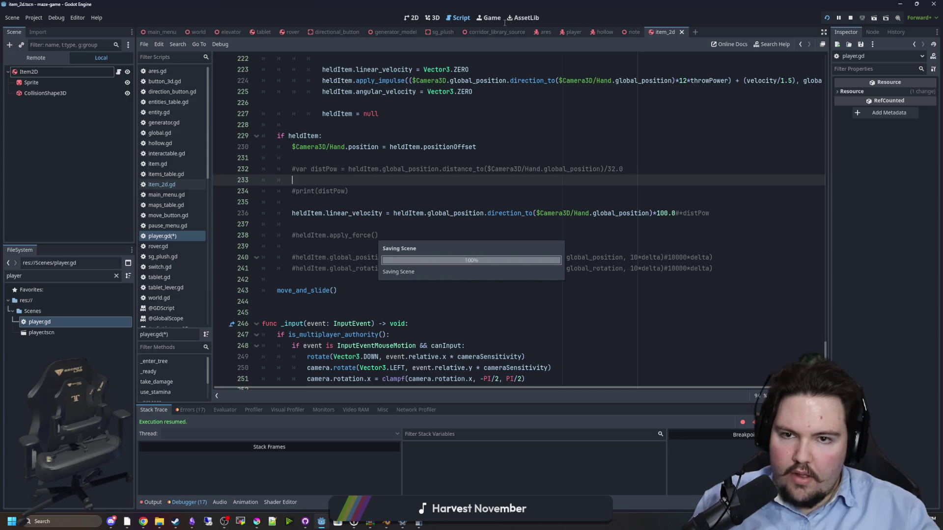
left_click(489, 17)
left_click(481, 217)
key("e")
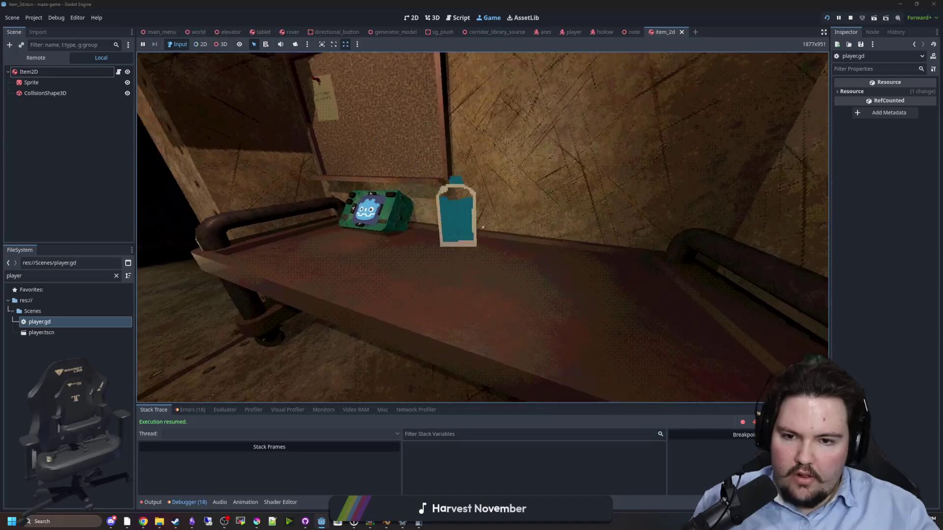
key("super")
Step: Change the velocity multiplier from 100.0 to 10.0 and test it in the running game
left_click(393, 235)
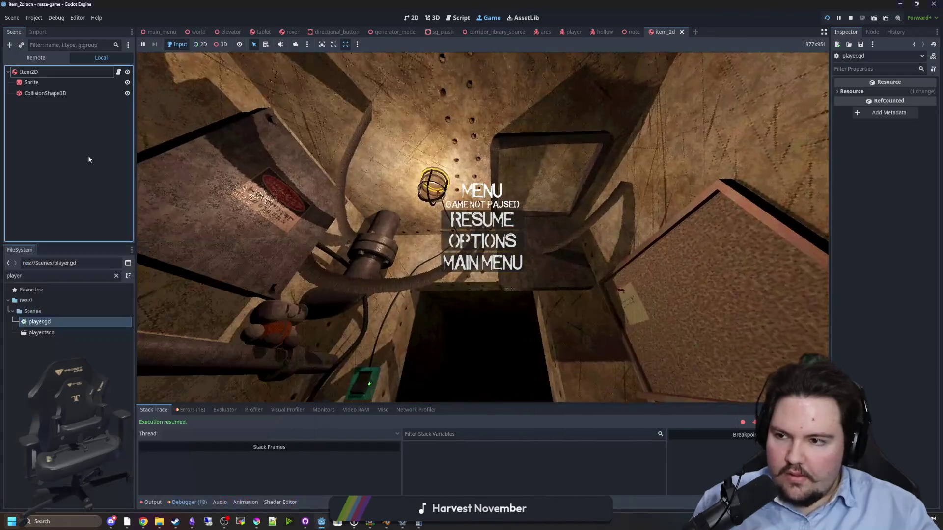
double_click(55, 319)
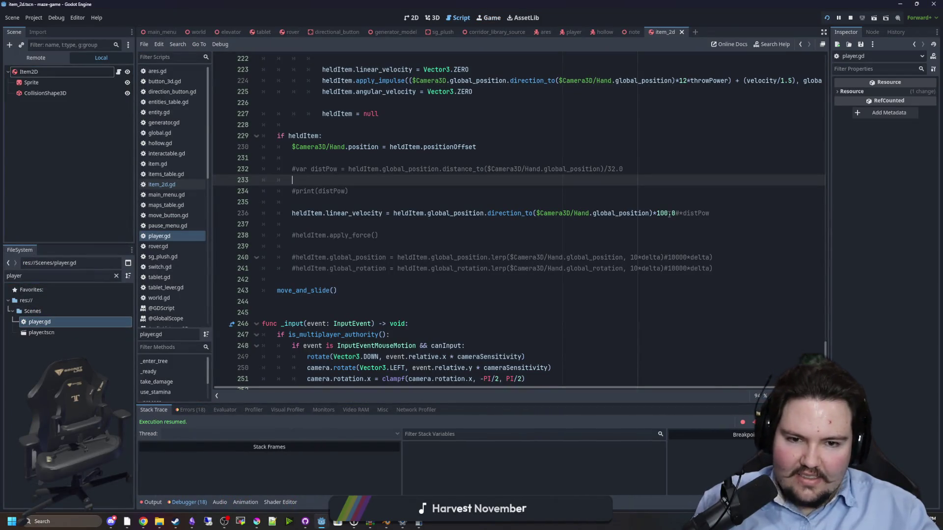
left_click(668, 213)
key("BackSpace")
key("Up")
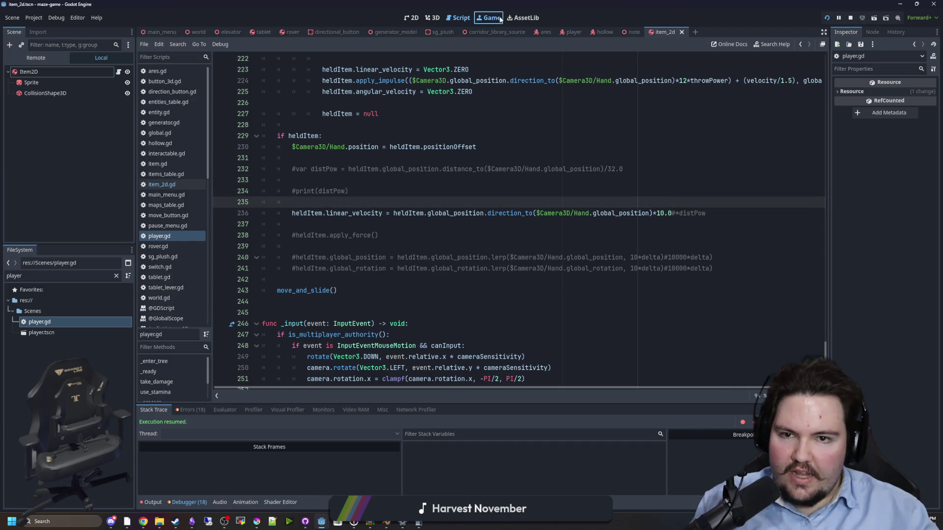
left_click(500, 18)
left_click(488, 217)
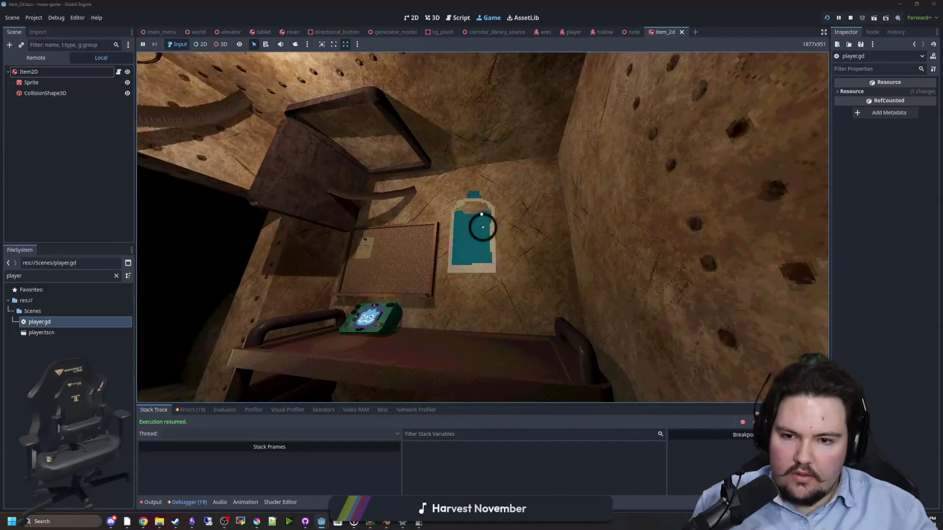
key("super")
key("Escape")
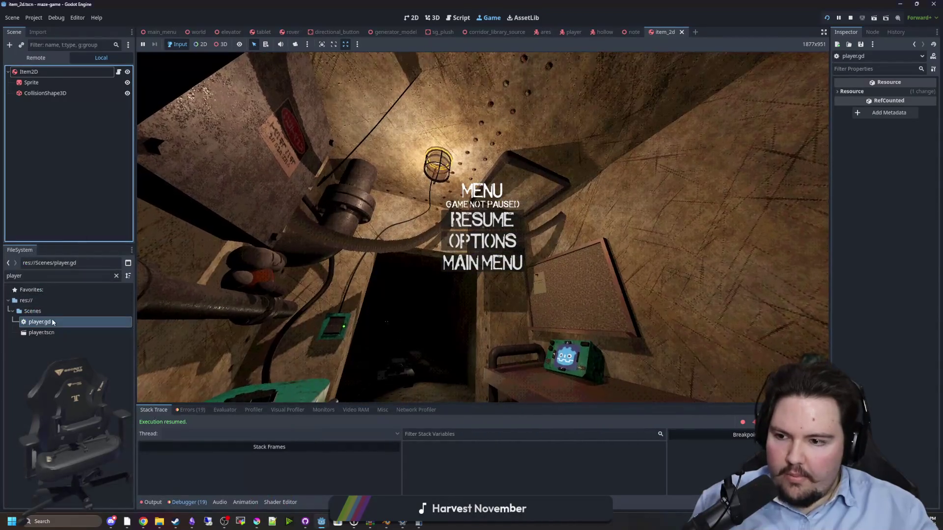
double_click(52, 322)
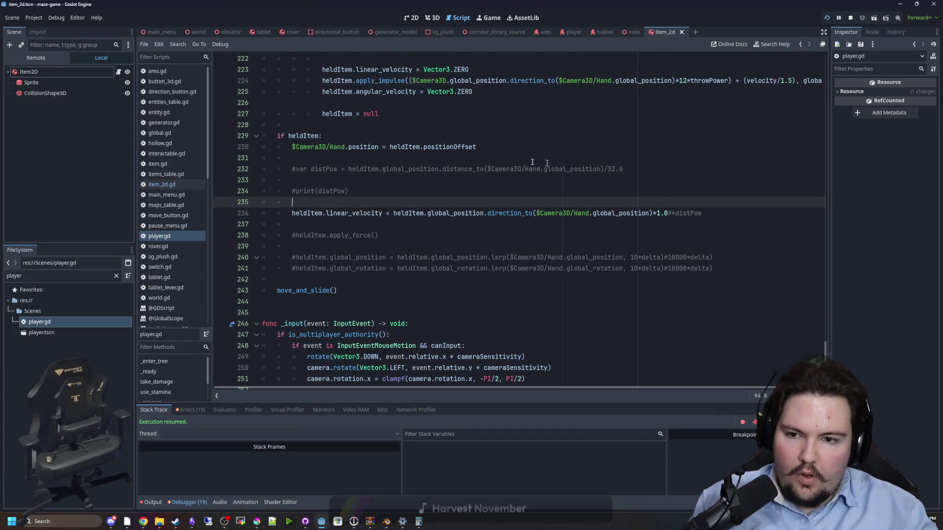
Step: Playtest carrying the teal bottle toward the bench, then reopen player.gd
left_click(488, 18)
key("Escape")
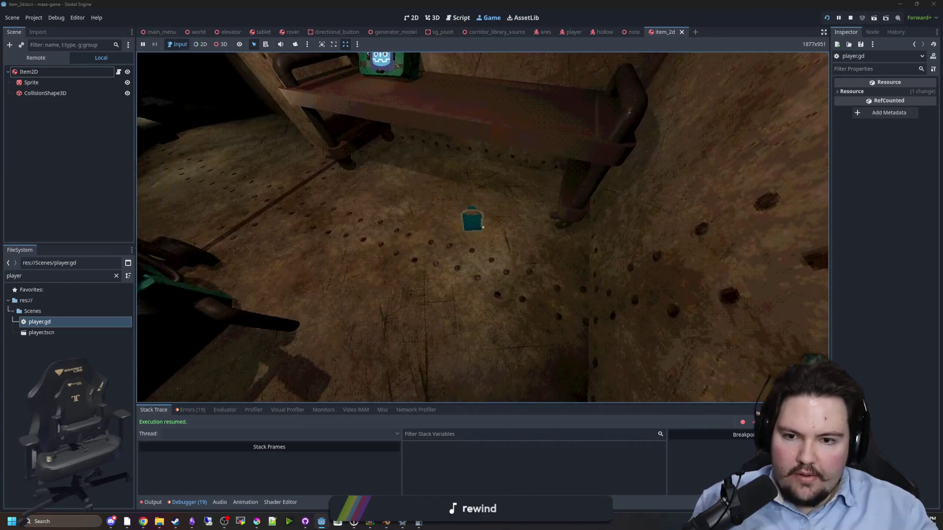
key("e")
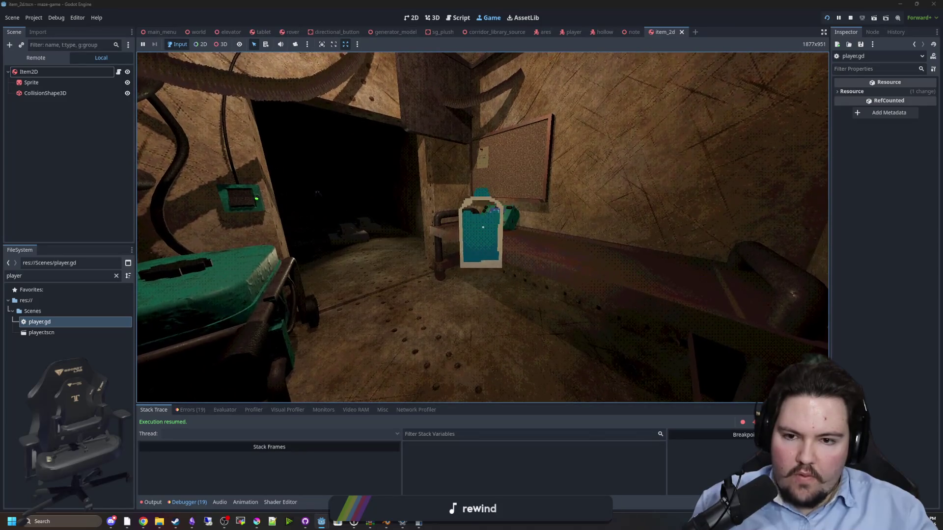
key("w")
key("super")
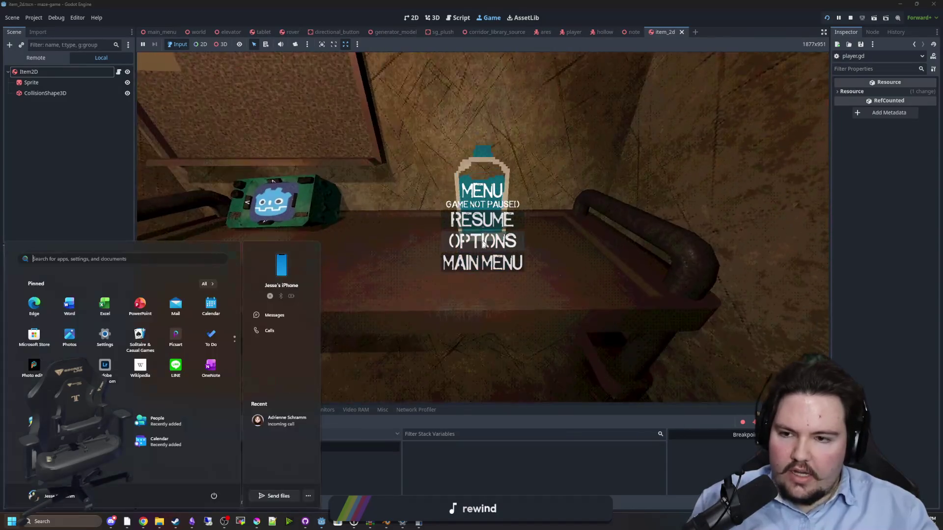
key("Escape")
left_click(48, 324)
double_click(48, 325)
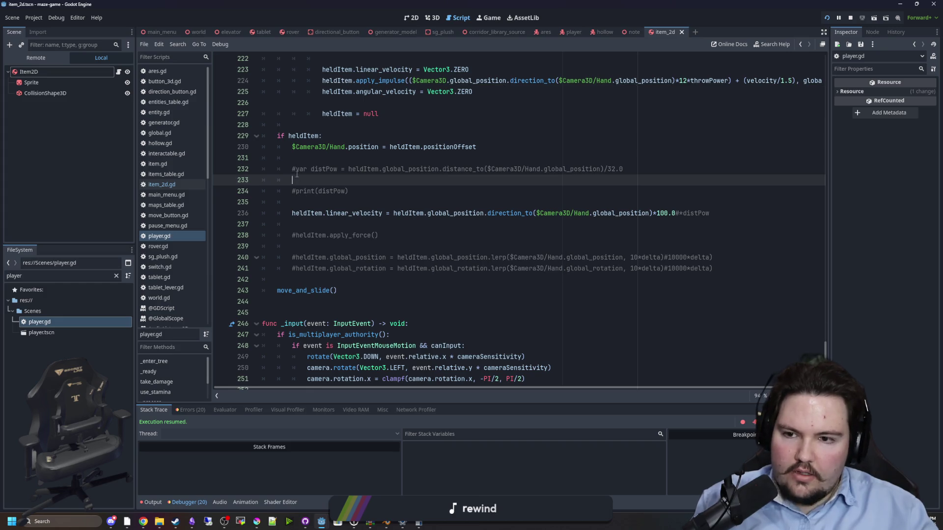
Step: Check the distPow divisor in player.gd and briefly resume the game to test
left_click(313, 158)
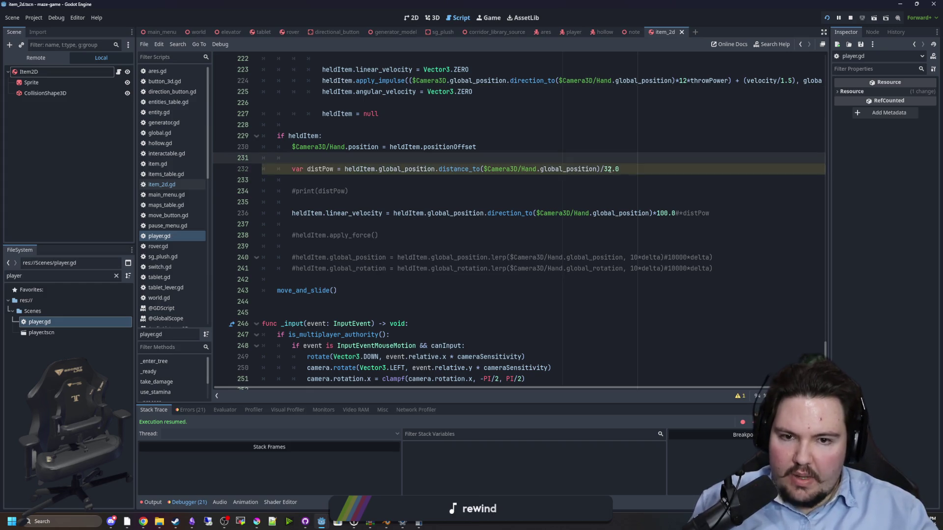
left_click(608, 169)
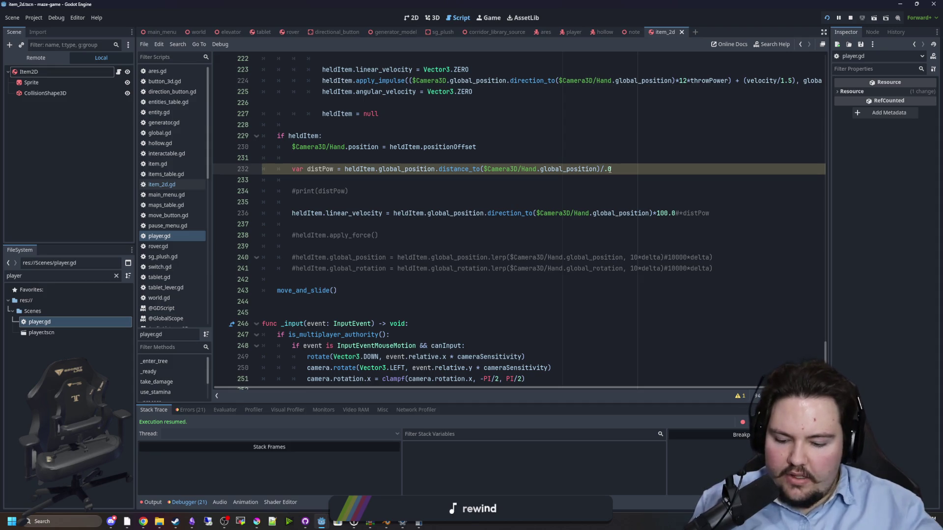
type("64")
left_click(477, 14)
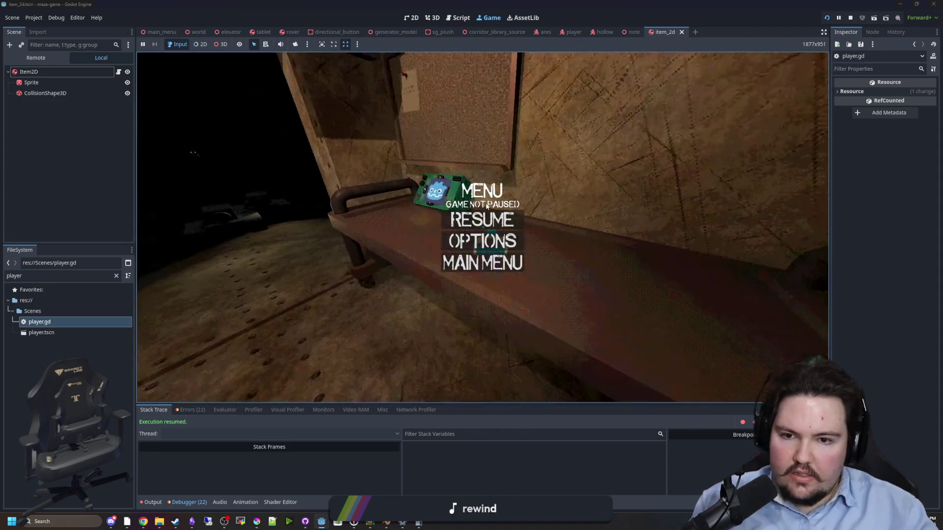
left_click(482, 217)
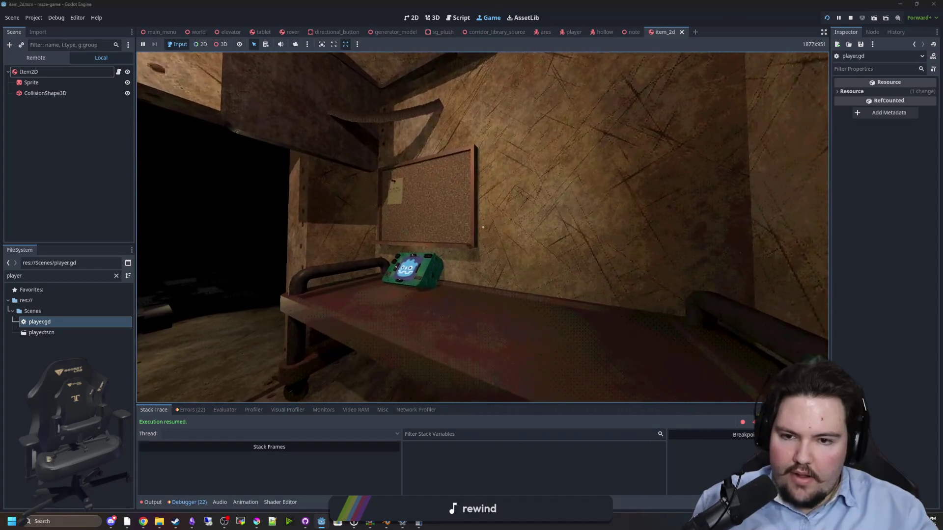
mouse_move(482, 226)
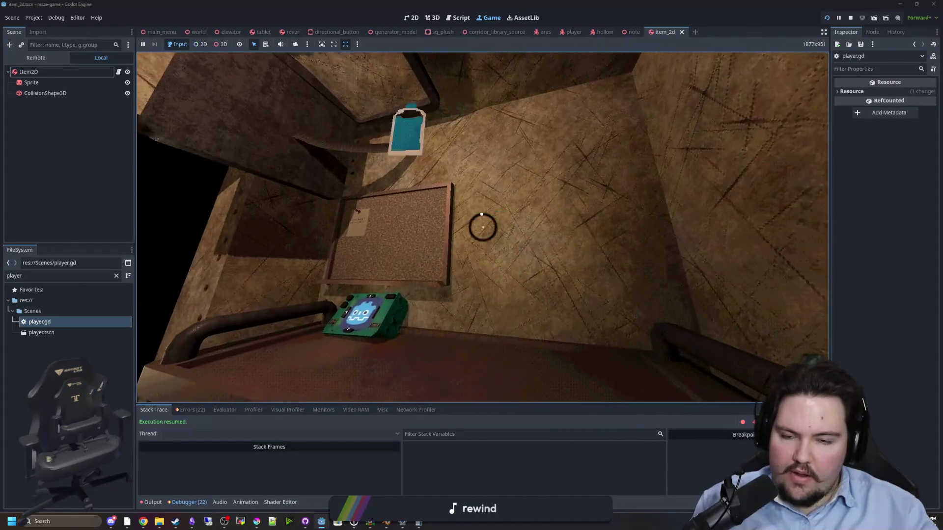
key("super")
key("super")
double_click(70, 320)
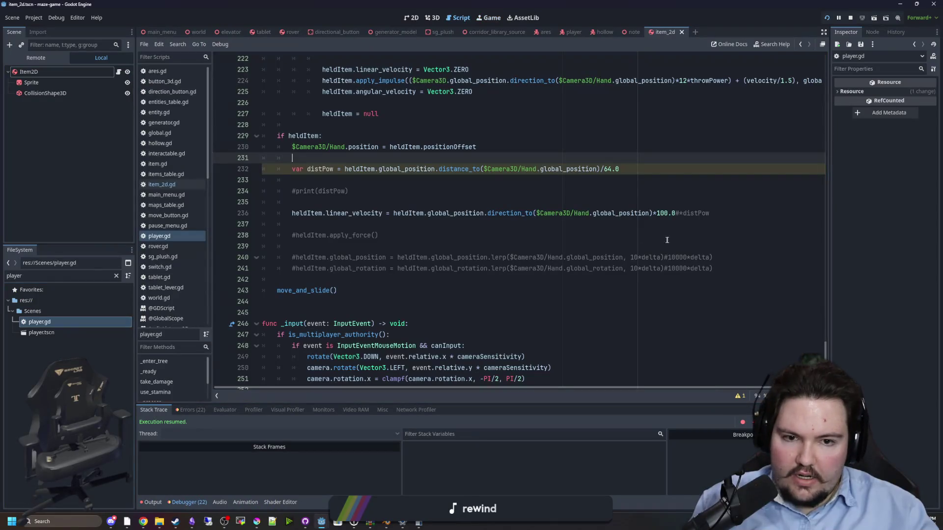
left_click(680, 204)
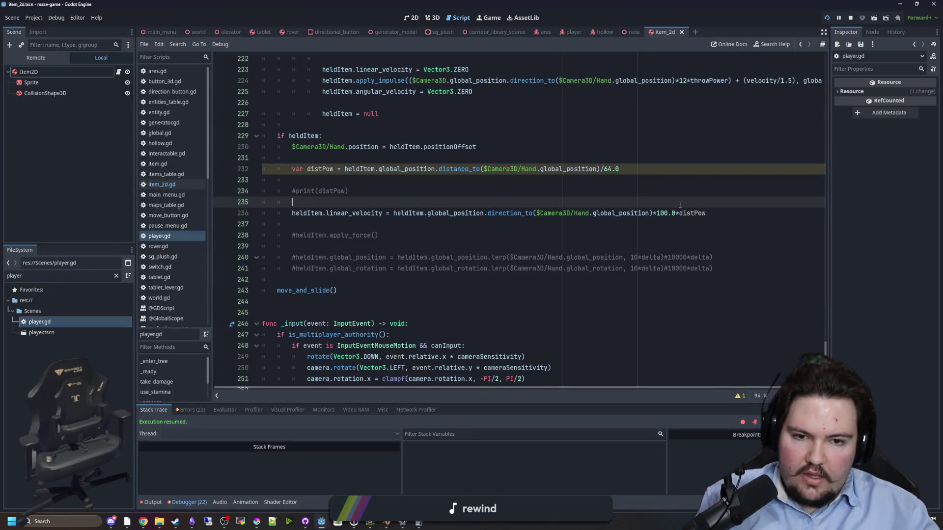
Step: Resume and pause the game again, then reopen player.gd from the script list
left_click(497, 20)
key("Escape")
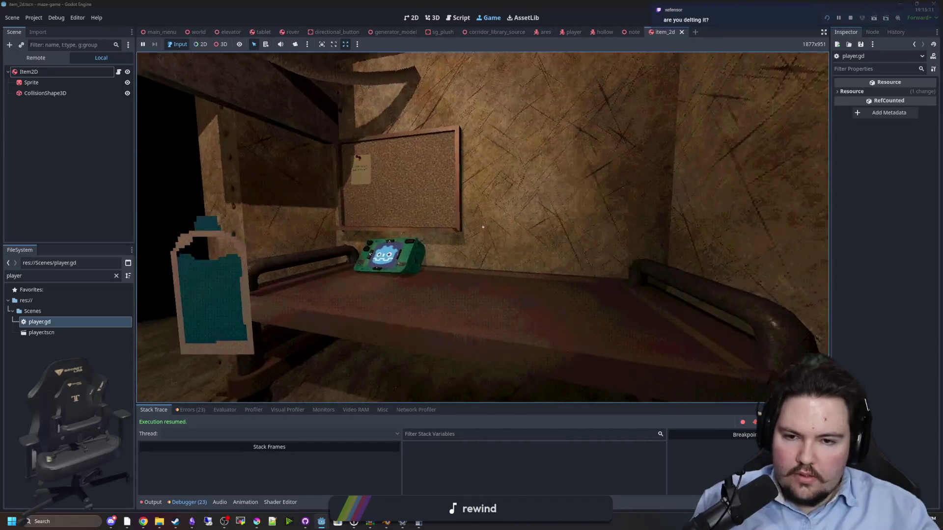
key("Escape")
key("super")
key("Escape")
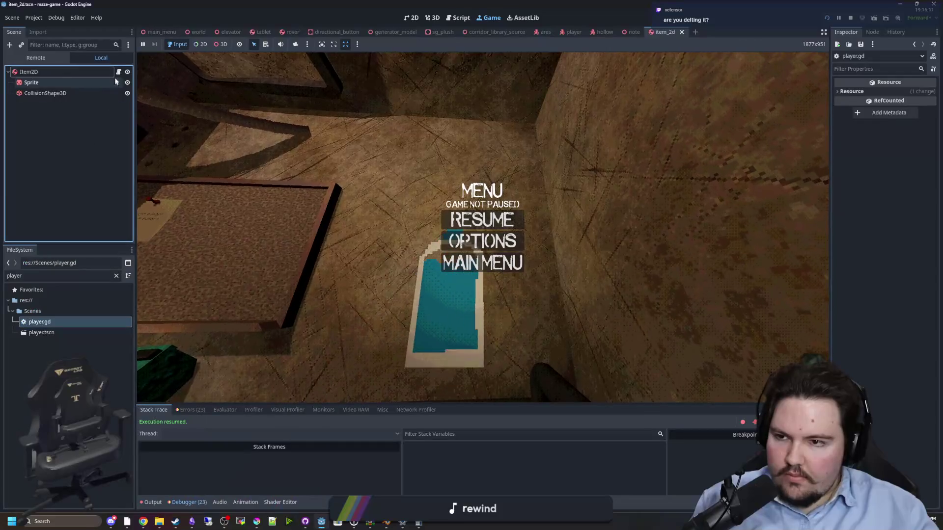
key("ctrl+F3")
left_click(159, 236)
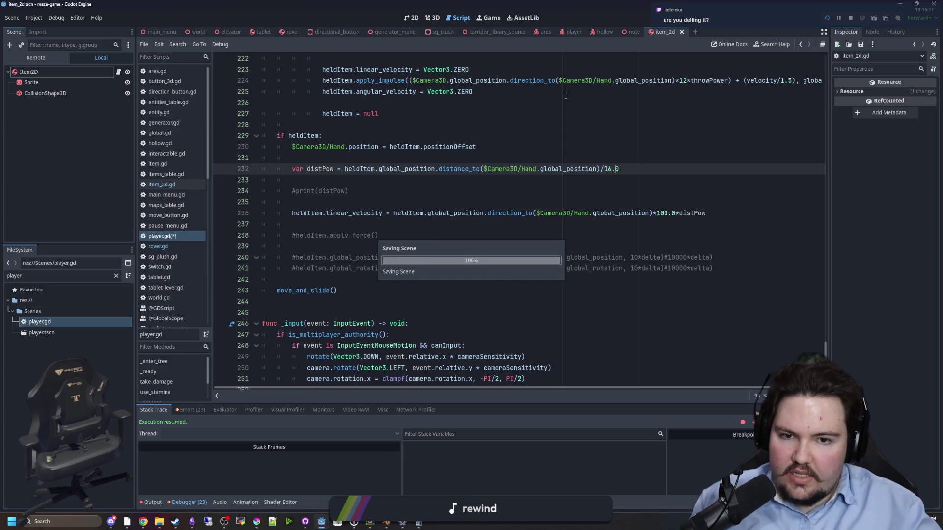
Step: Test the hand pull by walking toward and away from the bench with the bottle
left_click(481, 23)
key("Escape")
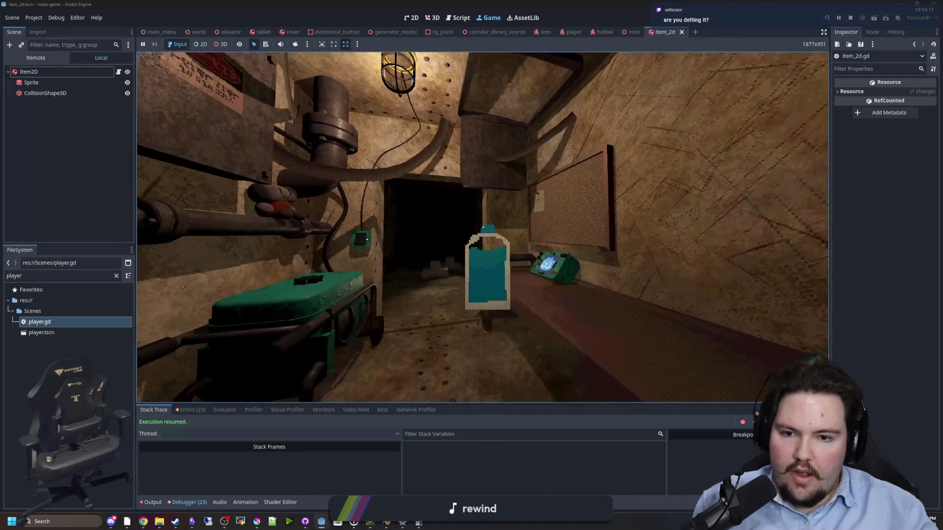
key("s")
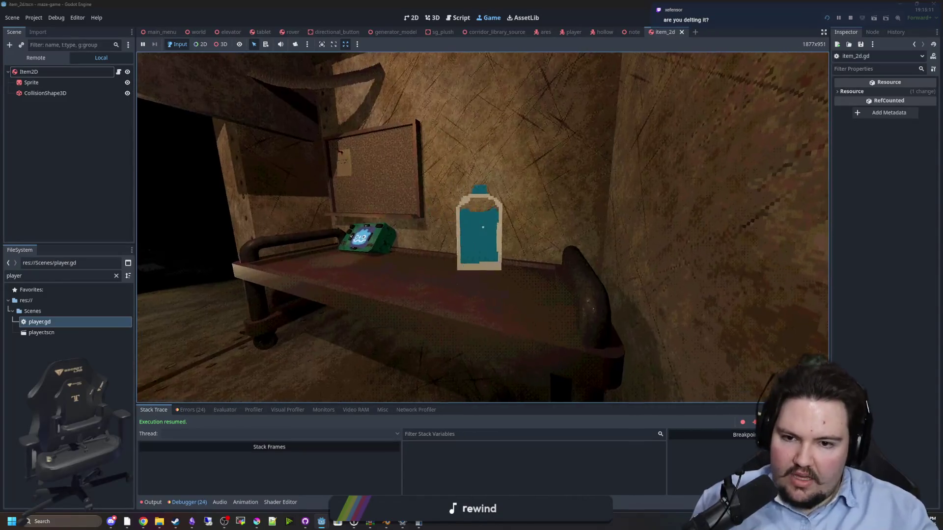
key("w")
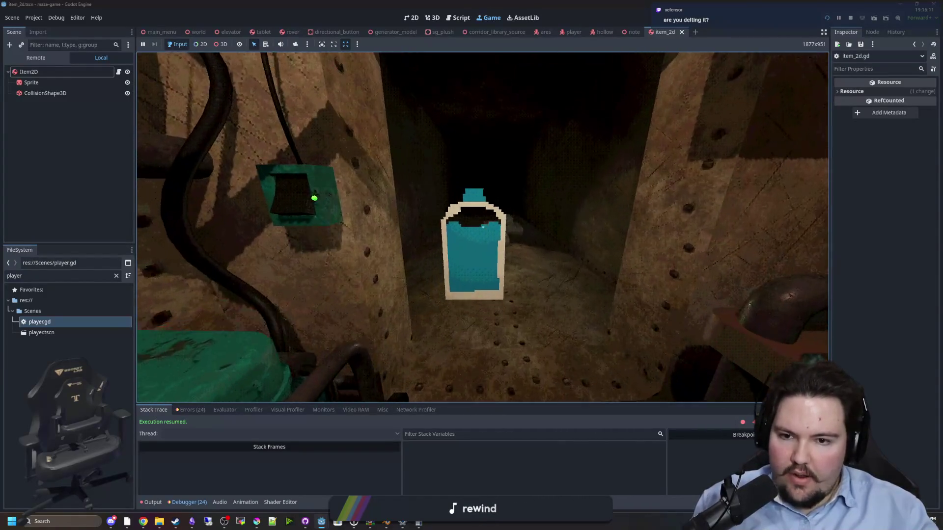
key("s")
key("w")
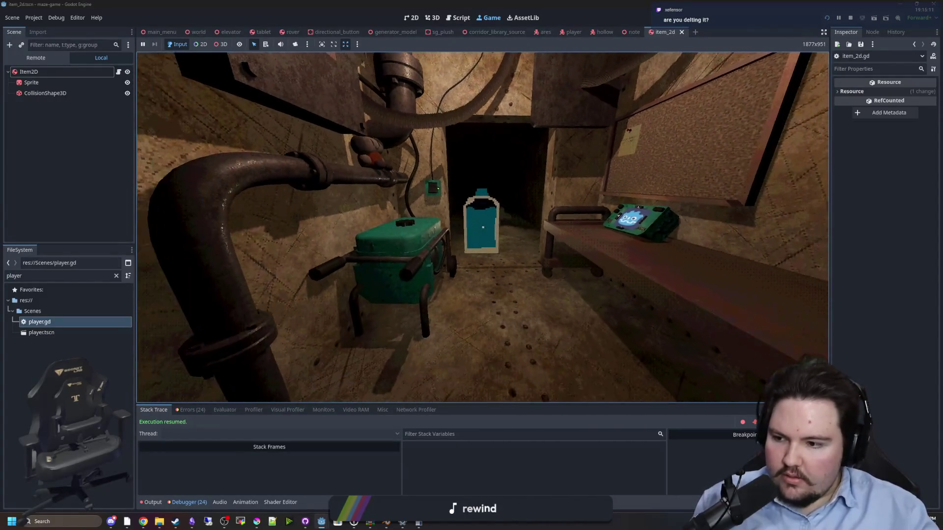
key("s")
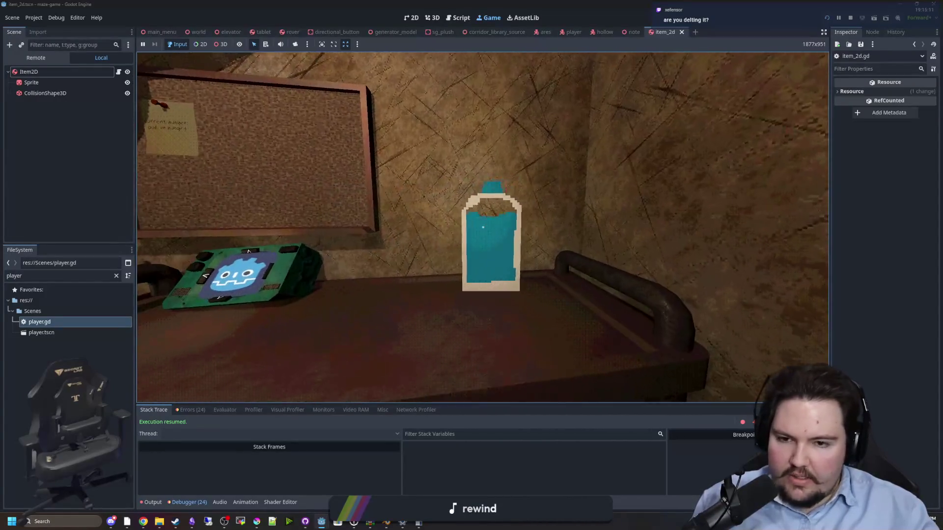
key("Escape")
key("super")
key("super")
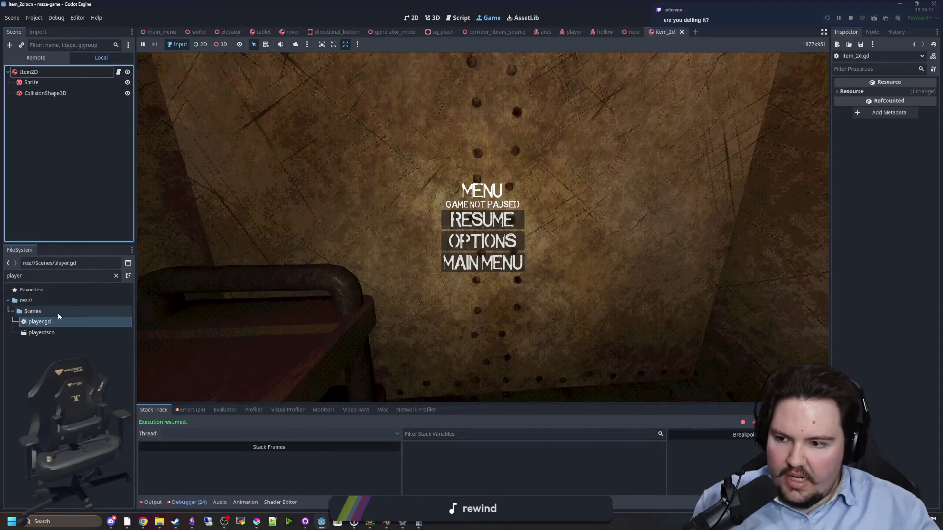
double_click(49, 322)
Step: Review lines 231–235 of player.gd, run the game briefly, and return to the script
left_click(452, 201)
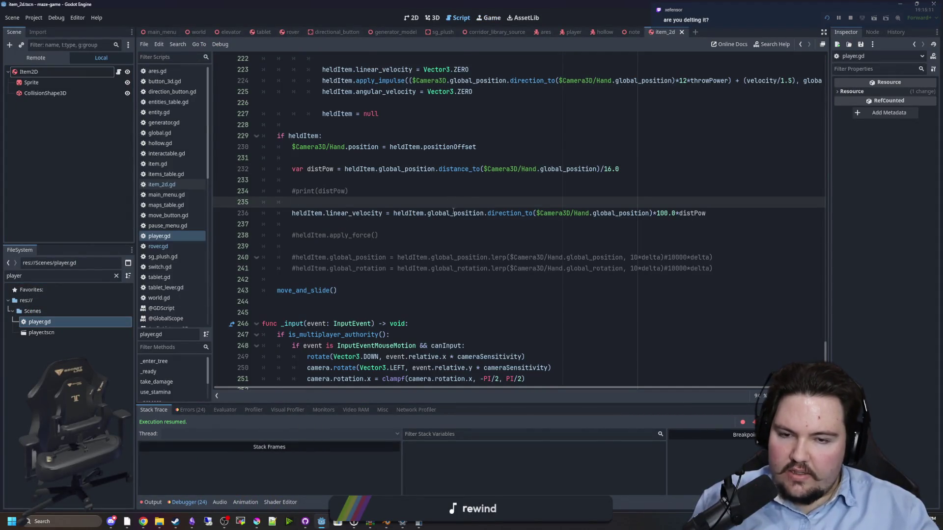
scroll(415, 241, "up", 2)
left_click(391, 227)
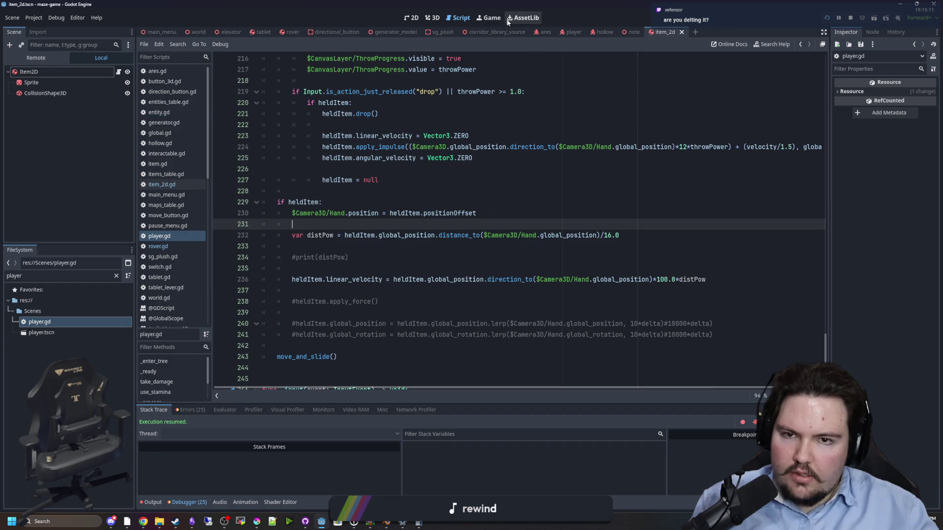
left_click(489, 18)
left_click(482, 219)
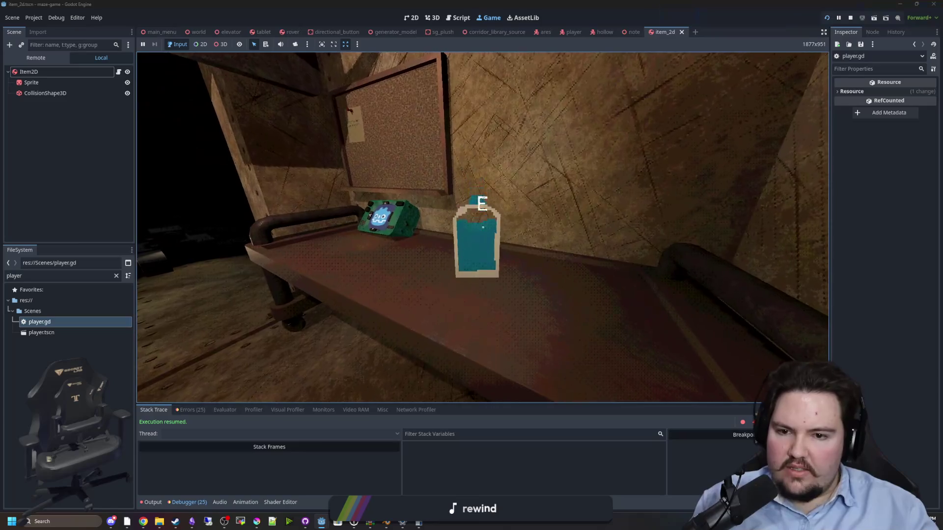
key("super")
left_click(92, 311)
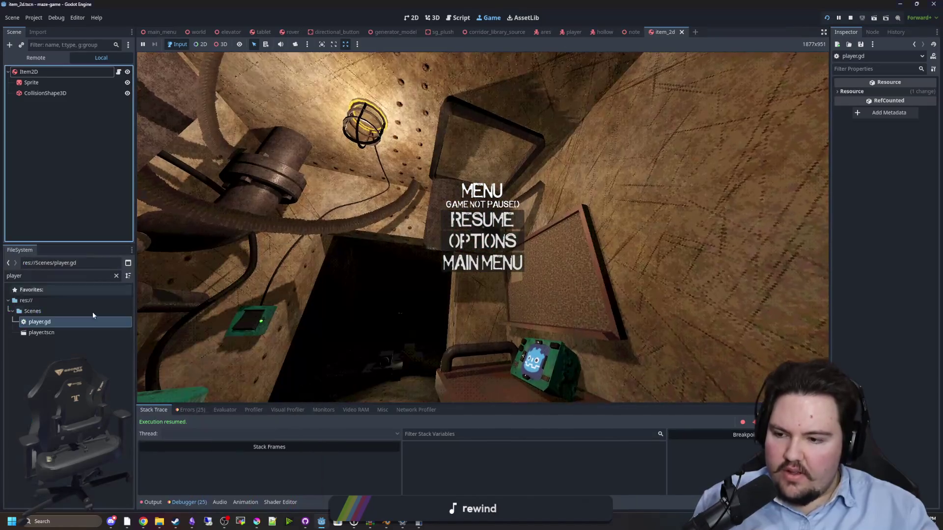
left_click(71, 325)
double_click(72, 325)
Step: Inspect the linear_velocity assignment and go to distPow's 16.0 divisor to make it 8.0
left_click(523, 258)
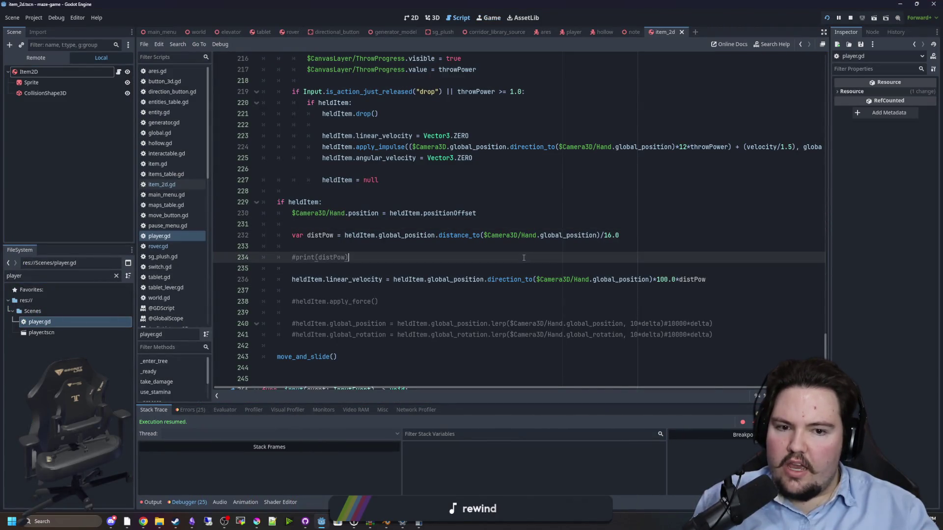
key("Up")
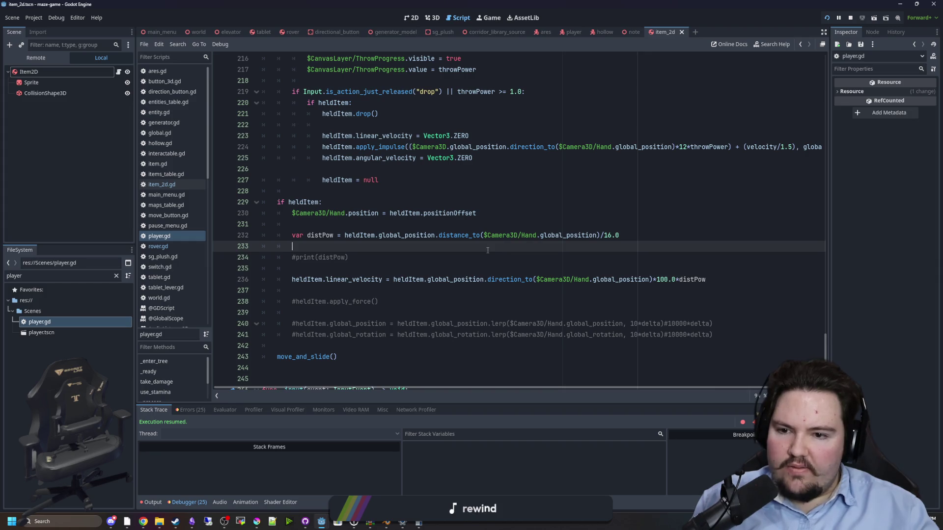
key("Down")
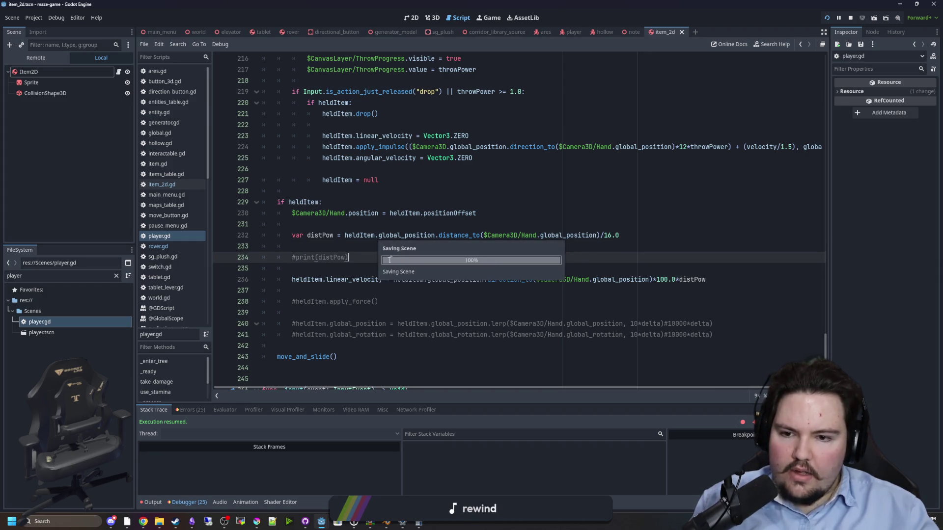
mouse_move(327, 279)
left_mouse_down()
mouse_move(453, 279)
mouse_move(292, 280)
mouse_move(729, 275)
left_mouse_up()
left_click(687, 269)
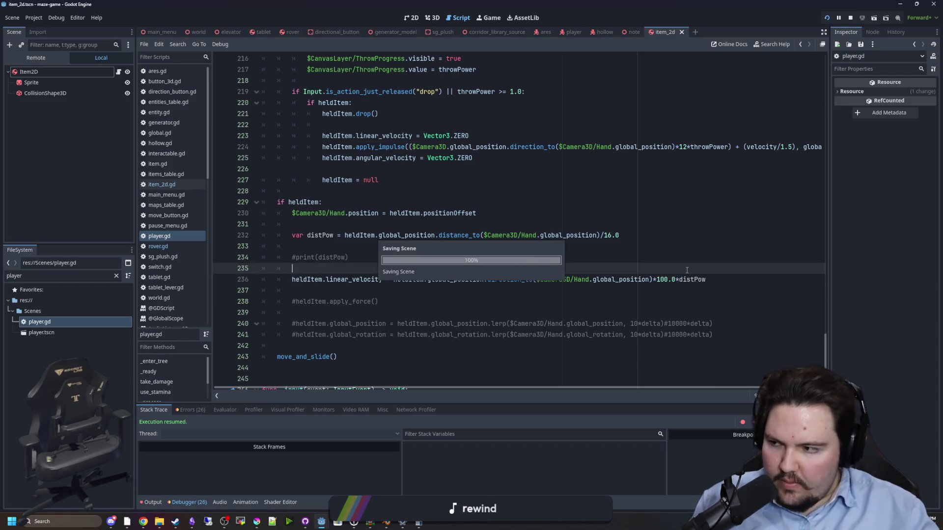
left_click(627, 257)
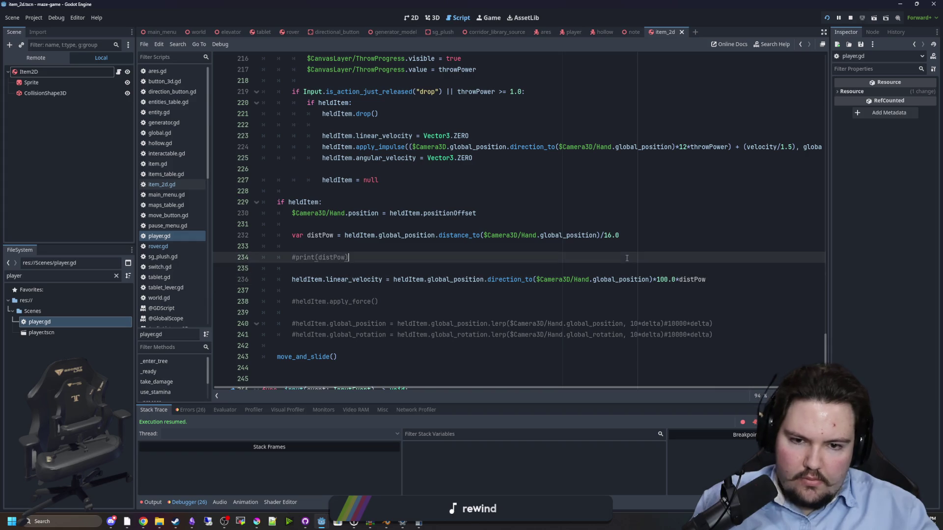
left_click(613, 236)
type("8")
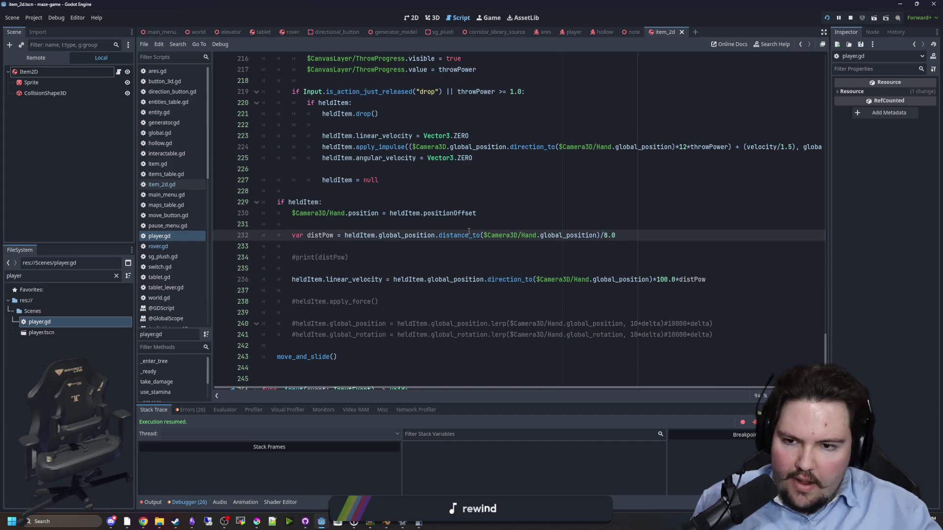
Step: Insert Engine.max_fps = 2 above the distPow line and test picking up the bottle in-game
key("ctrl+shift+Return")
key("ctrl+shift+Return")
type("Glob")
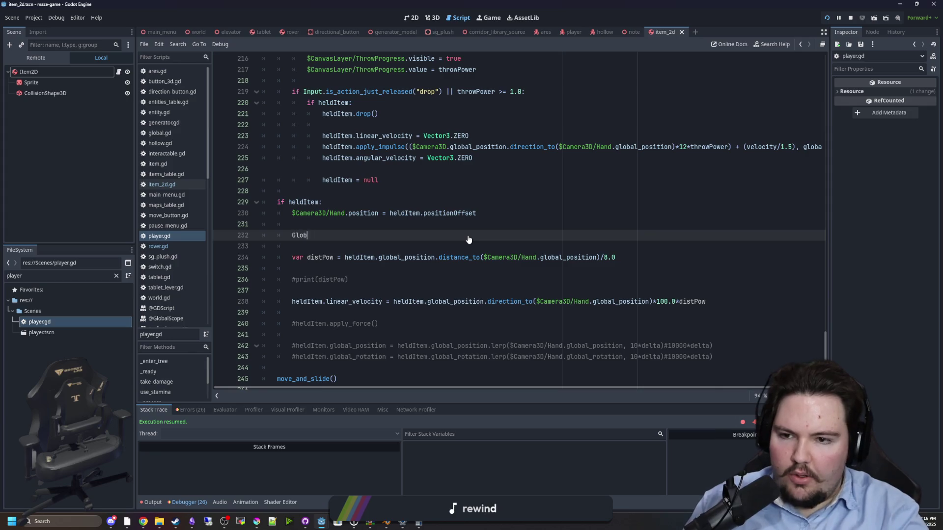
type("max")
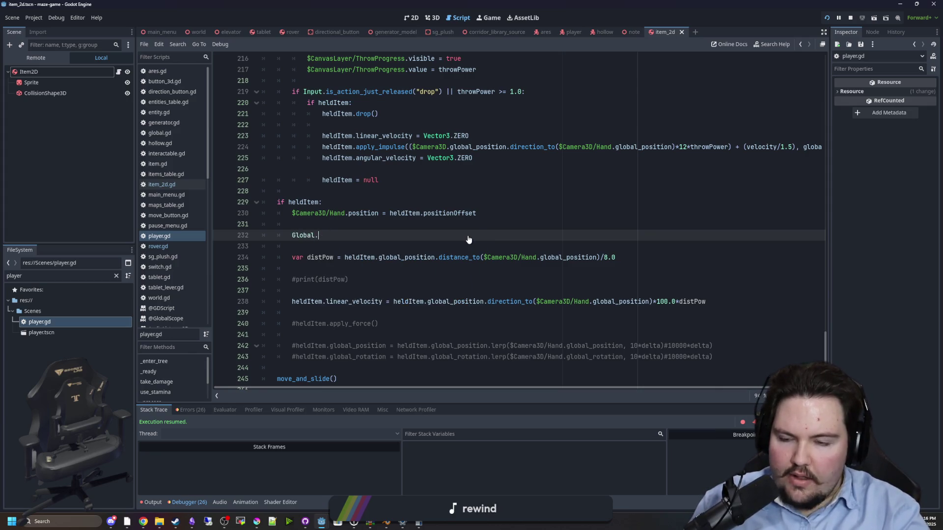
type("ngine.max_fps =")
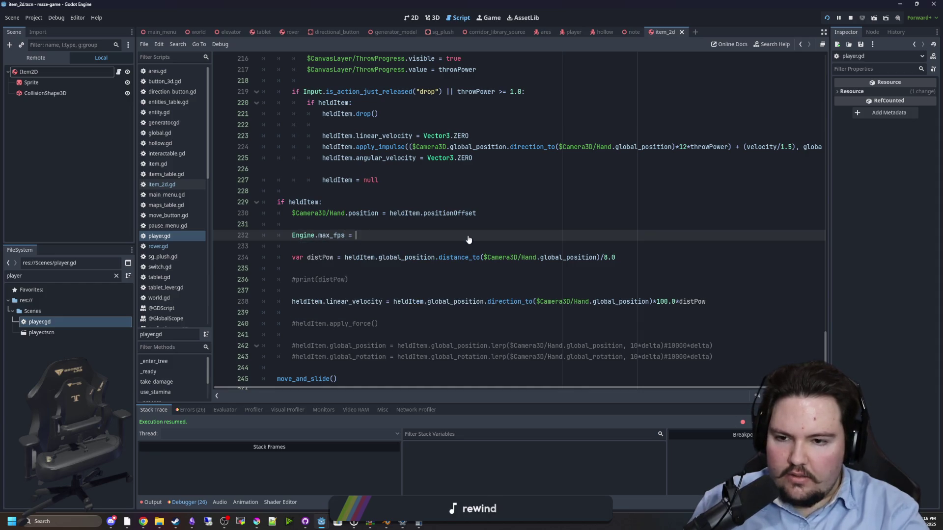
type("2")
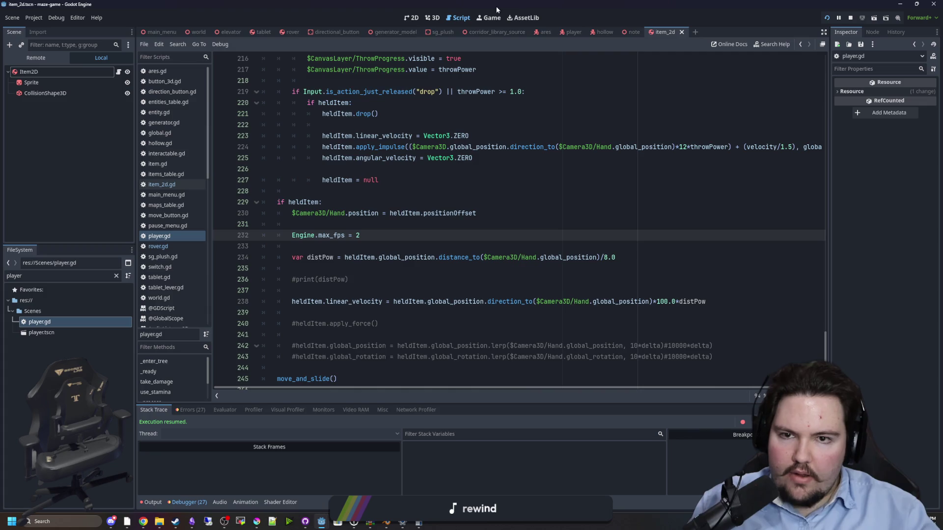
left_click(492, 17)
left_click(482, 217)
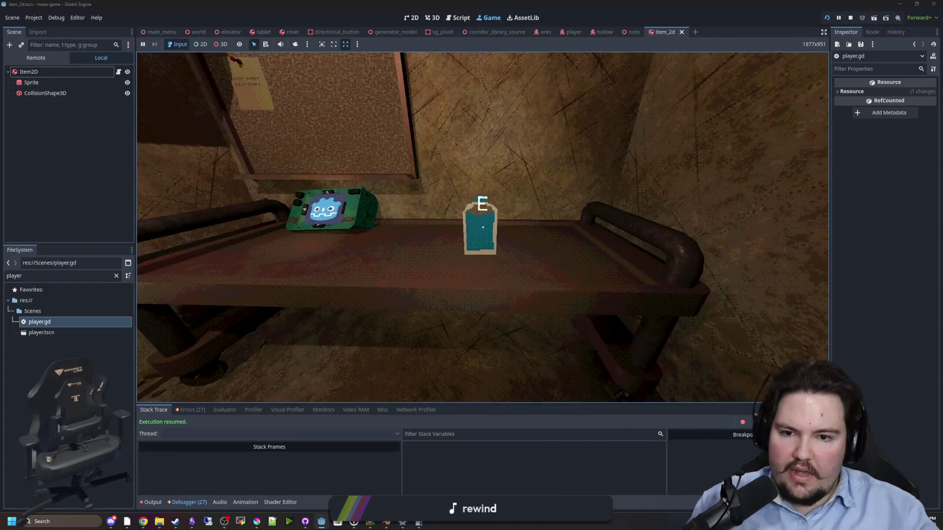
key("e")
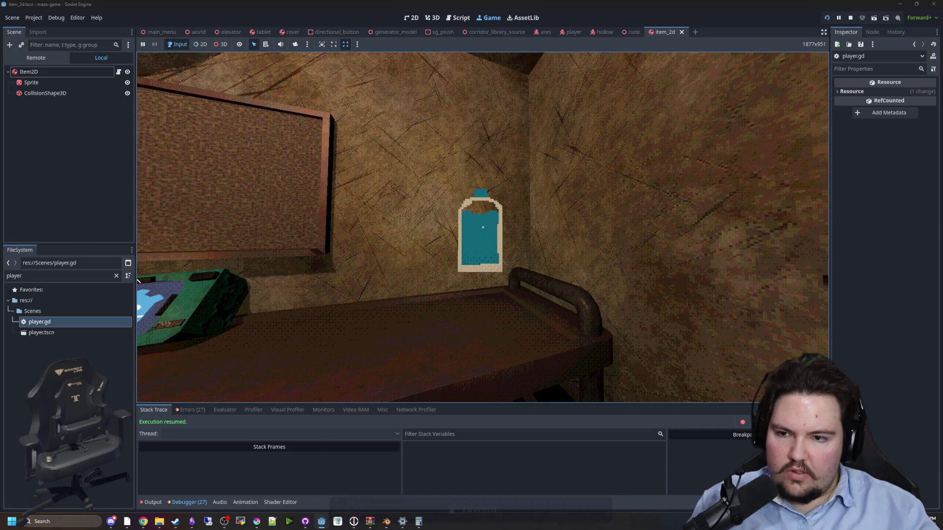
key("super")
Step: Change the frame-rate cap to 10 and play-test the game again
left_click(90, 309)
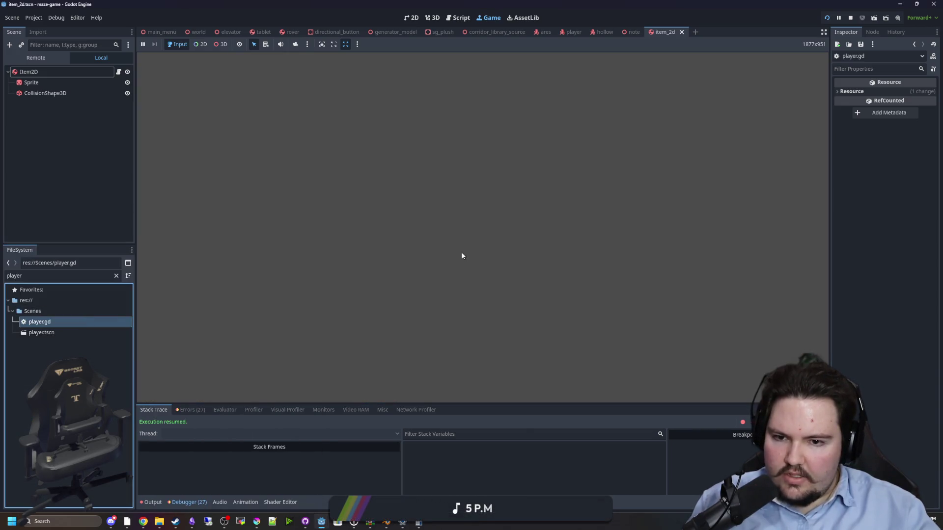
key("Return")
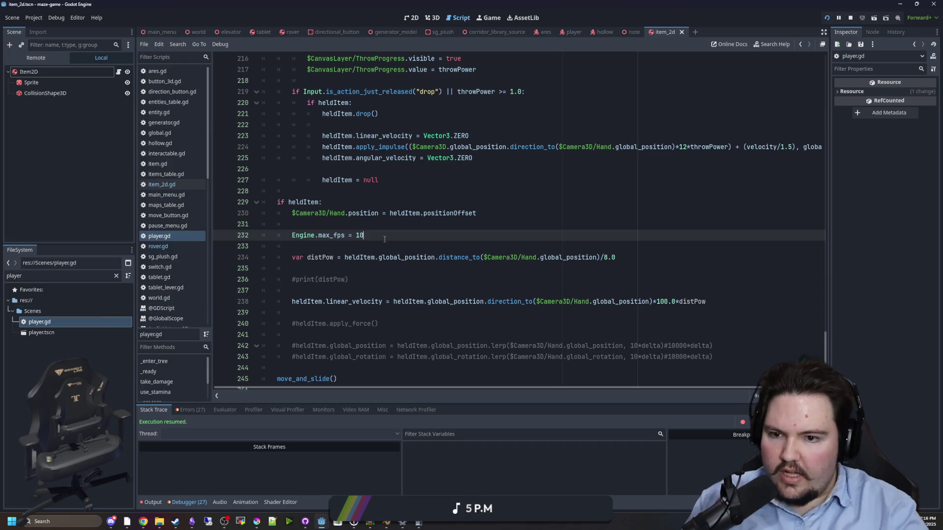
left_click(490, 18)
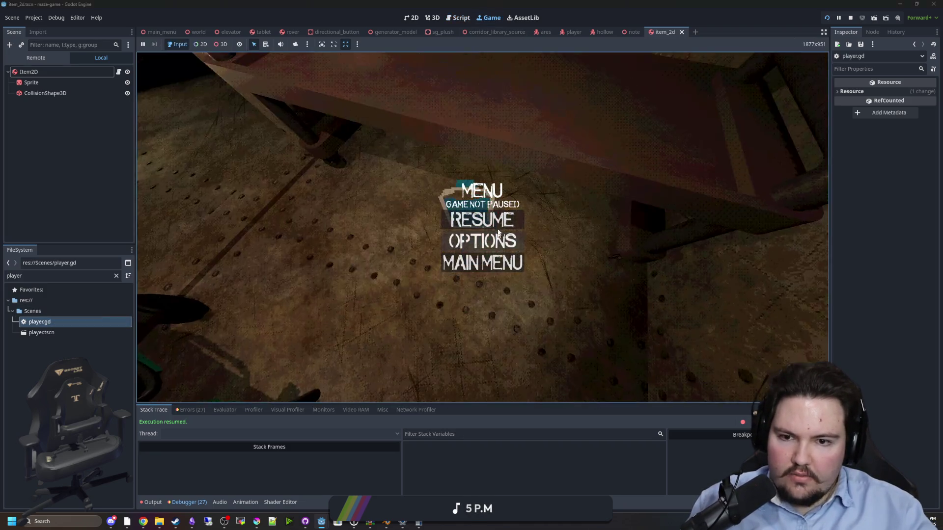
left_click(498, 229)
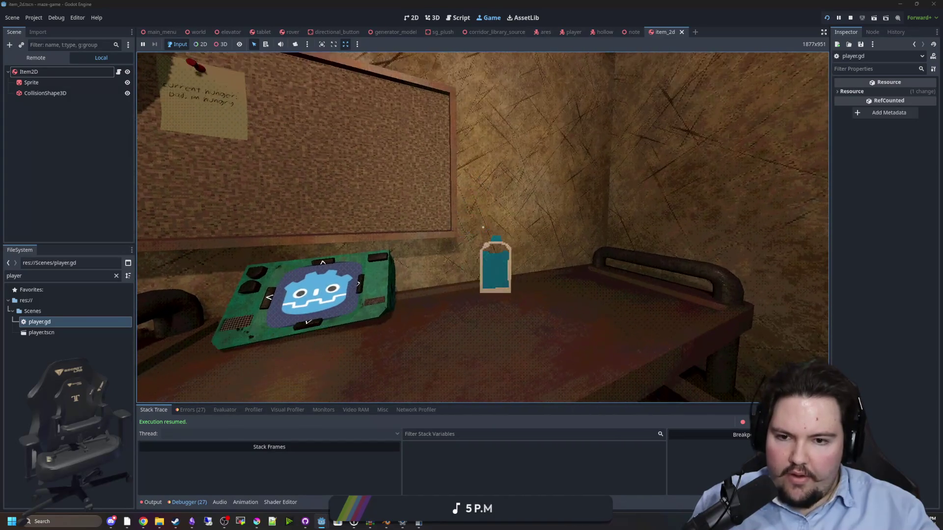
key("super")
key("Escape")
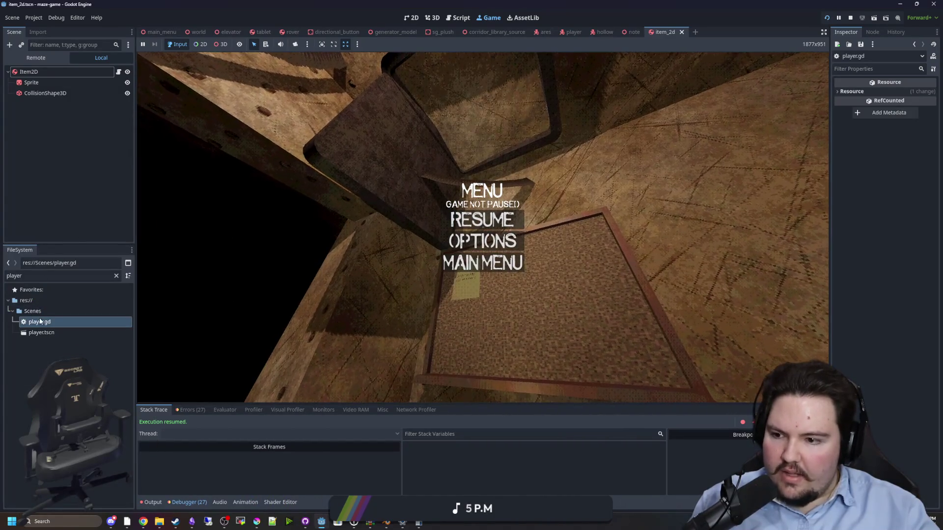
Step: Comment out the max_fps line with # and run the game uncapped
double_click(40, 321)
left_click(294, 245)
left_click(293, 235)
type("#")
key("Up")
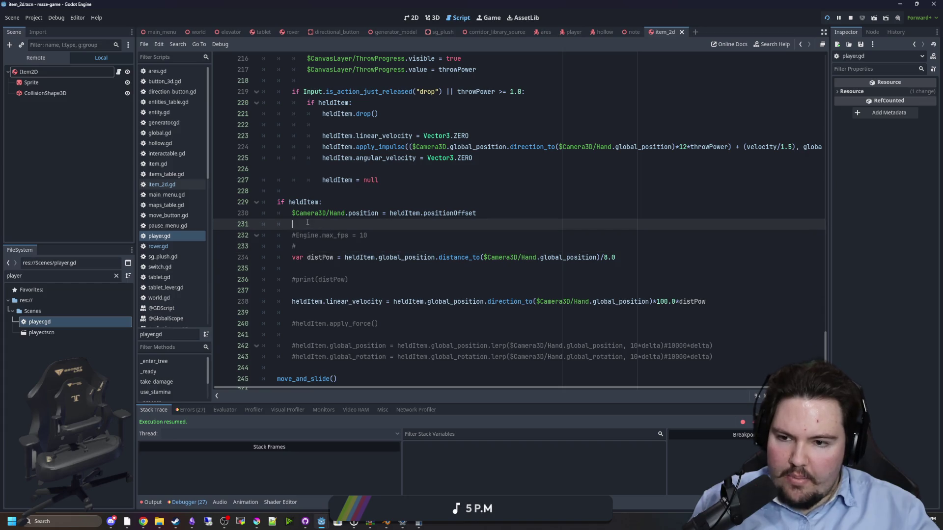
key("F5")
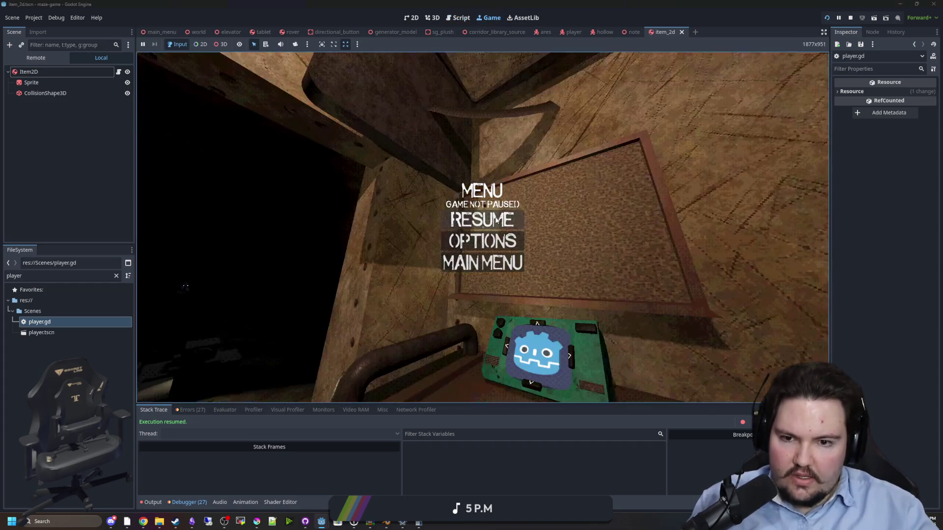
Step: Stop the game, uncomment the cap, set it to INF, and run again
key("super")
key("super")
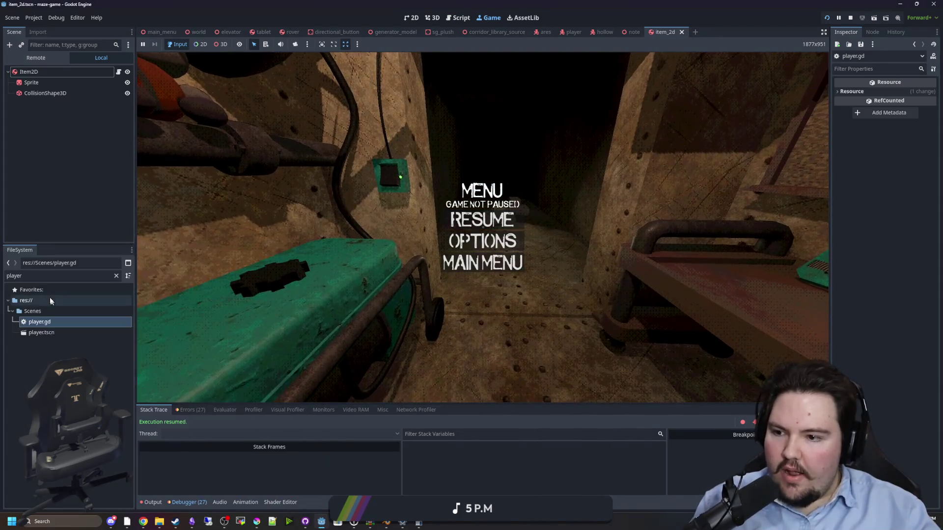
key("F8")
left_click(392, 234)
key("ctrl+k")
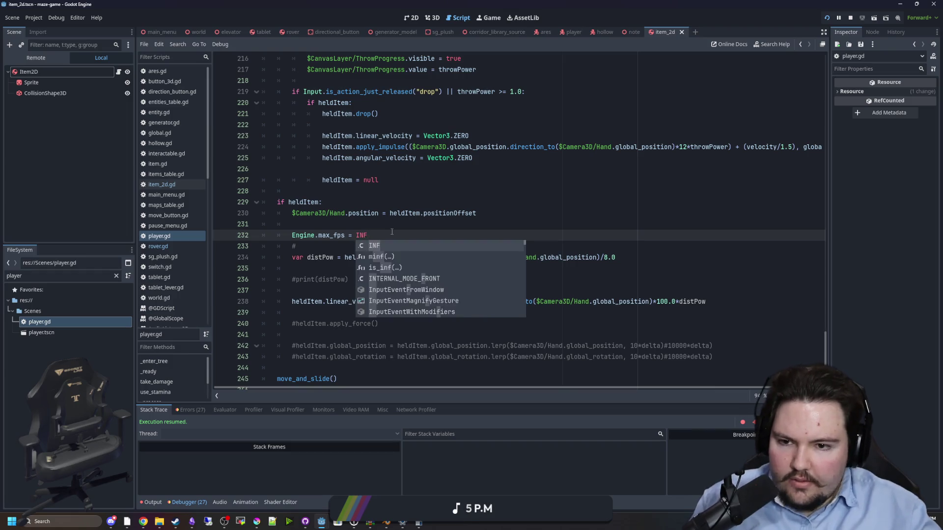
key("F5")
key("Escape")
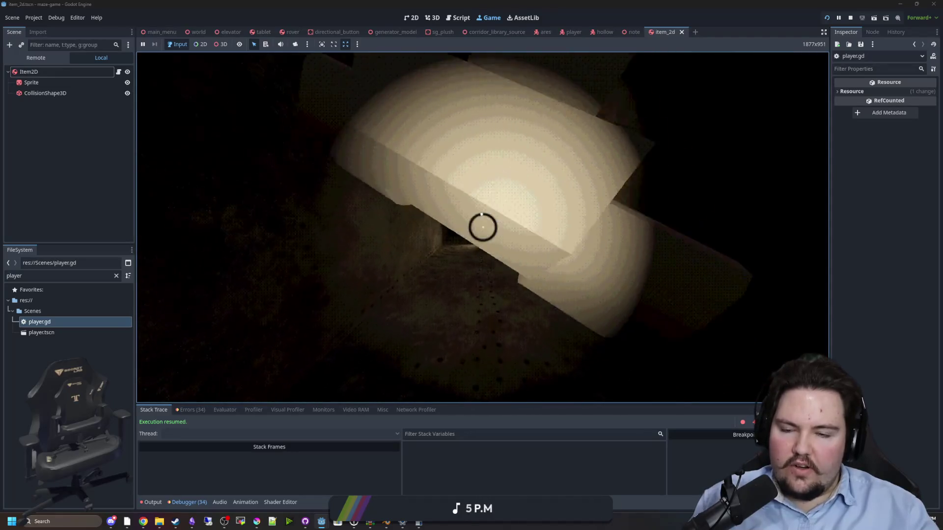
Step: Undo the max_fps line and stray comment in player.gd
key("super")
left_click(64, 164)
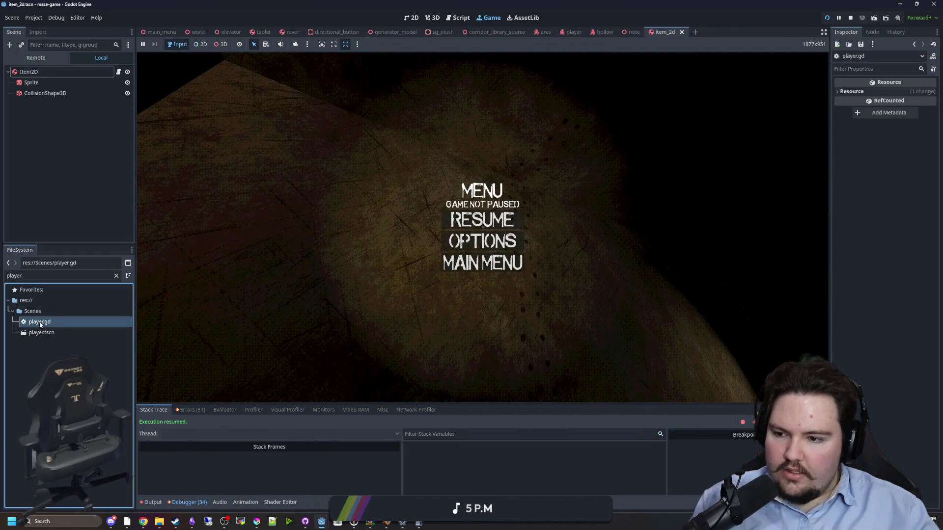
double_click(44, 322)
key("ctrl+z")
key("ctrl+z")
key("ctrl+z")
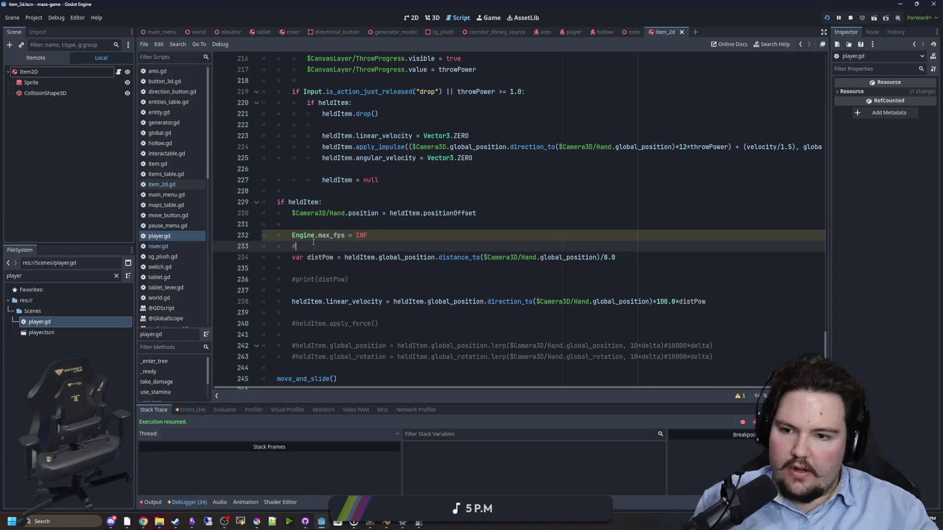
Step: Delete the commented distPow print, force and lerp lines plus leftover blank lines
left_click(358, 224)
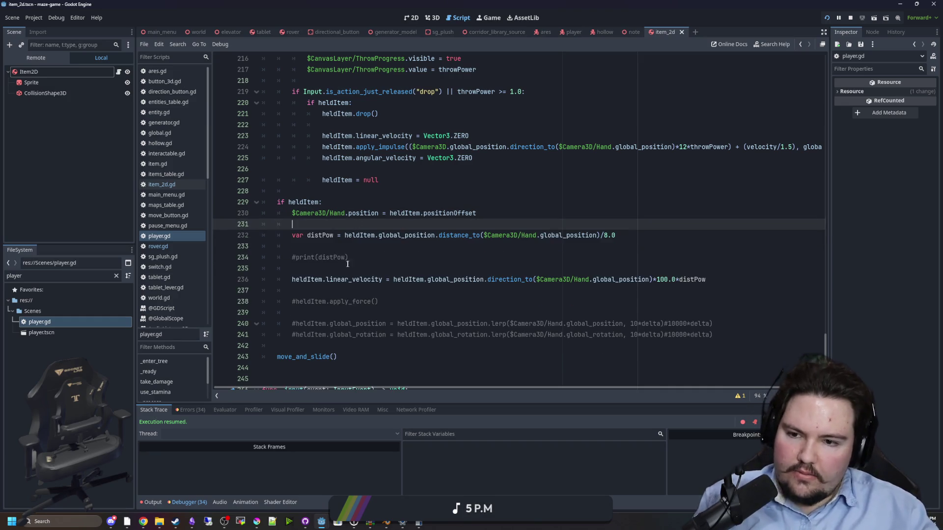
left_click_drag(348, 258, 218, 246)
key("BackSpace")
key("BackSpace")
left_click(714, 319)
left_click_drag(714, 320, 277, 268)
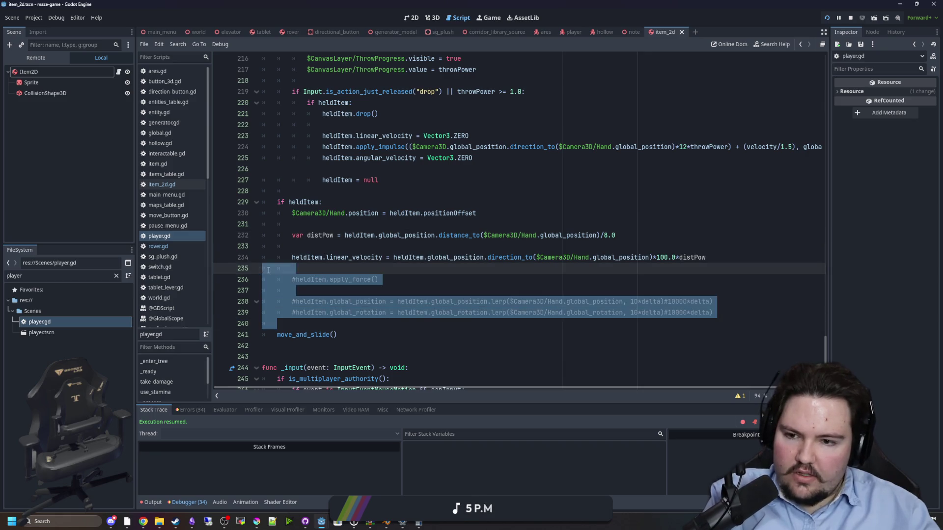
key("BackSpace")
left_click(308, 251)
key("BackSpace")
left_click(312, 226)
key("BackSpace")
key("BackSpace")
key("BackSpace")
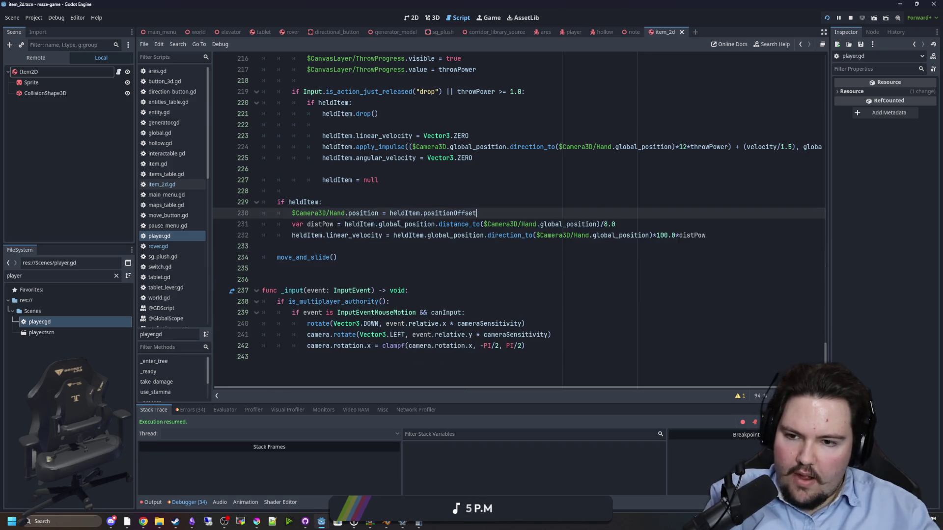
Step: Add heldItem.angular_velocity = Vector3.ZERO below the velocity line
left_click(742, 236)
key("Return")
type("heldIt")
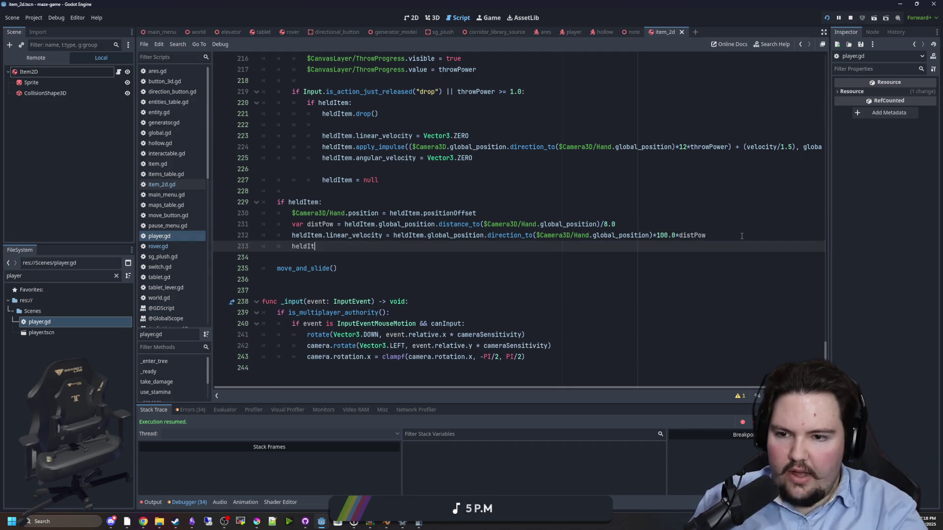
type("em.angular")
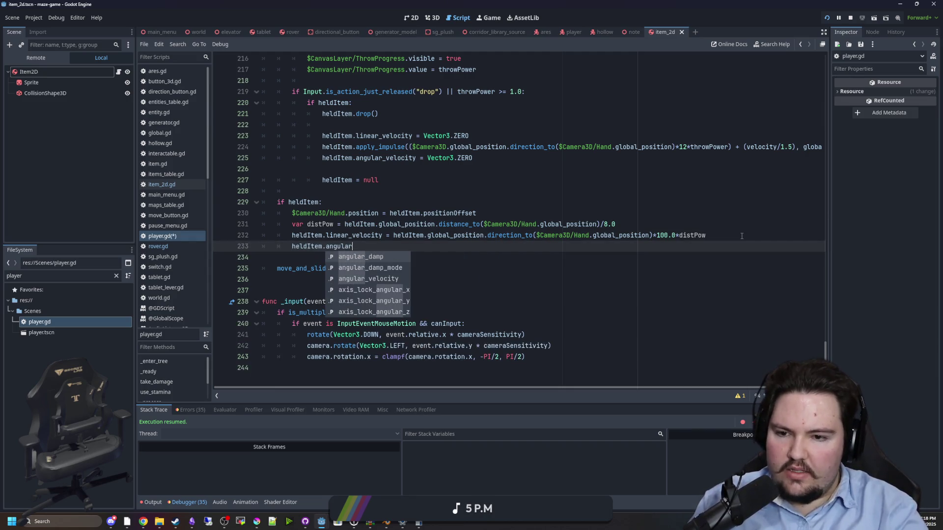
key("Down")
key("Down")
key("Return")
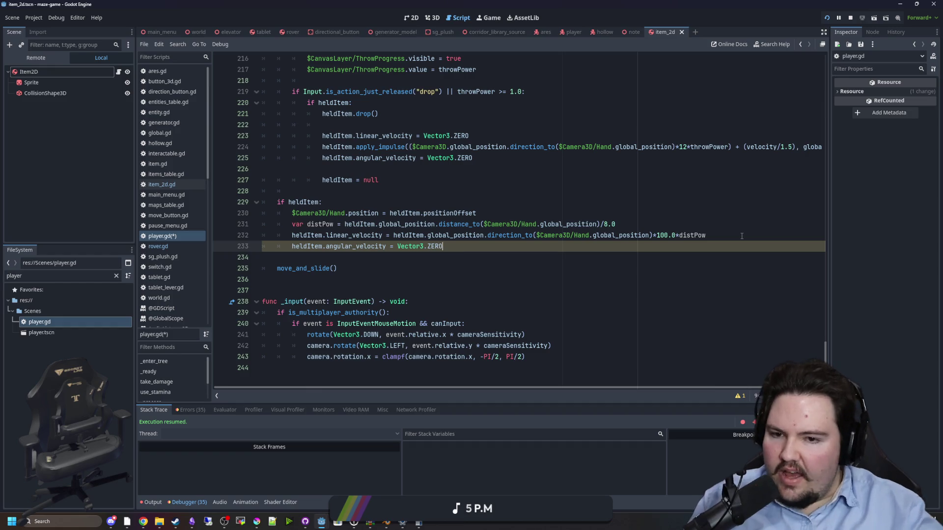
Step: Save player.gd and return to the running game
left_click(461, 190)
key("ctrl+s")
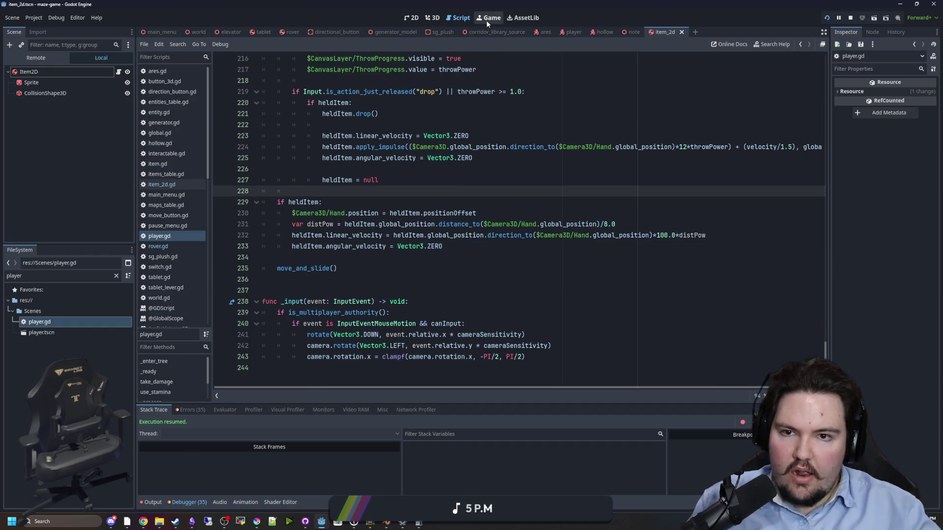
left_click(488, 18)
Step: Resume play, pick up the blue bottle with E, and carry it into the table room
left_click(482, 217)
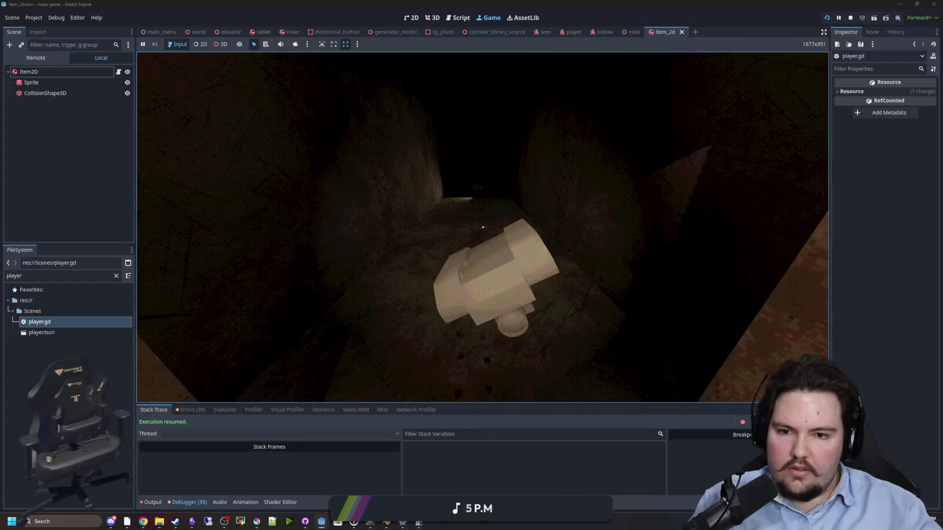
key("s")
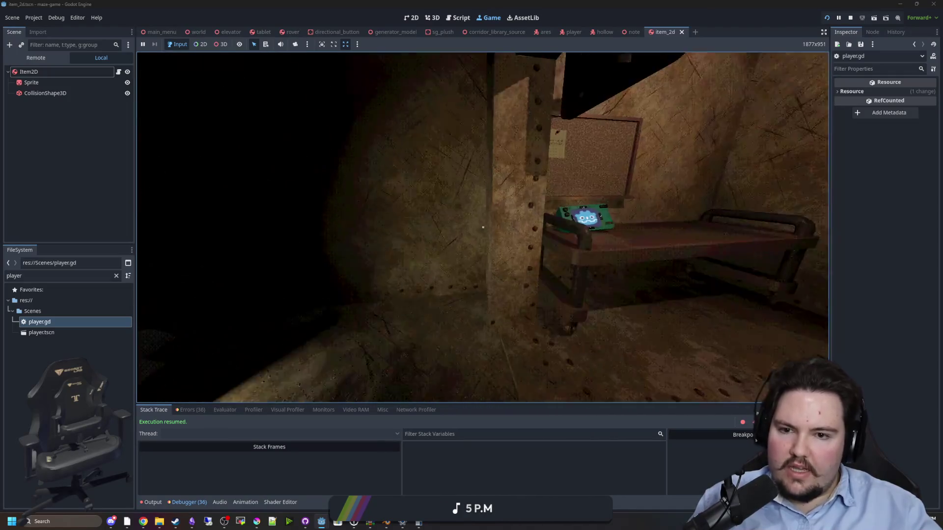
key("w")
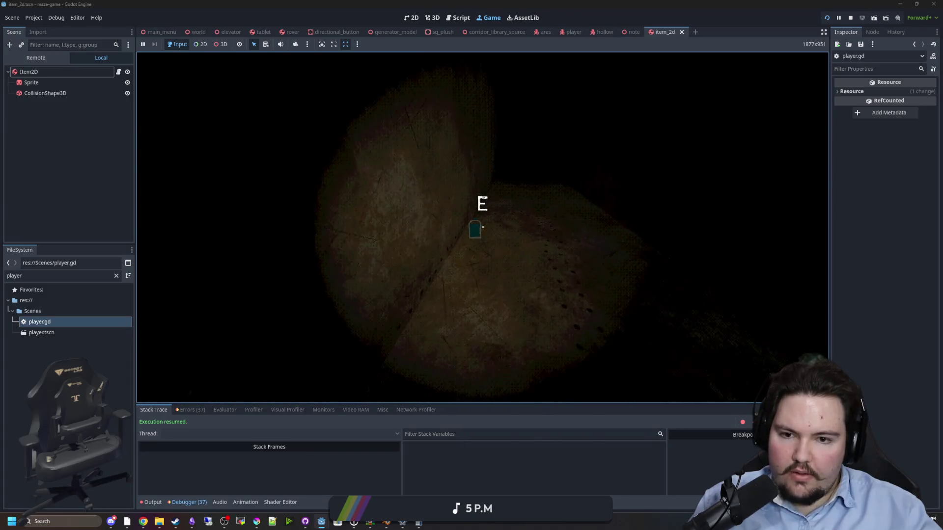
key("e")
key("w")
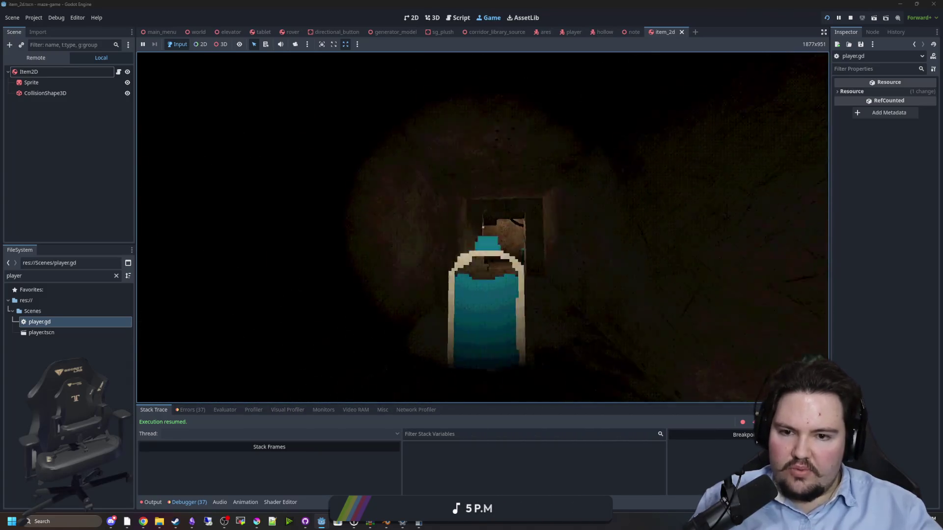
key("w")
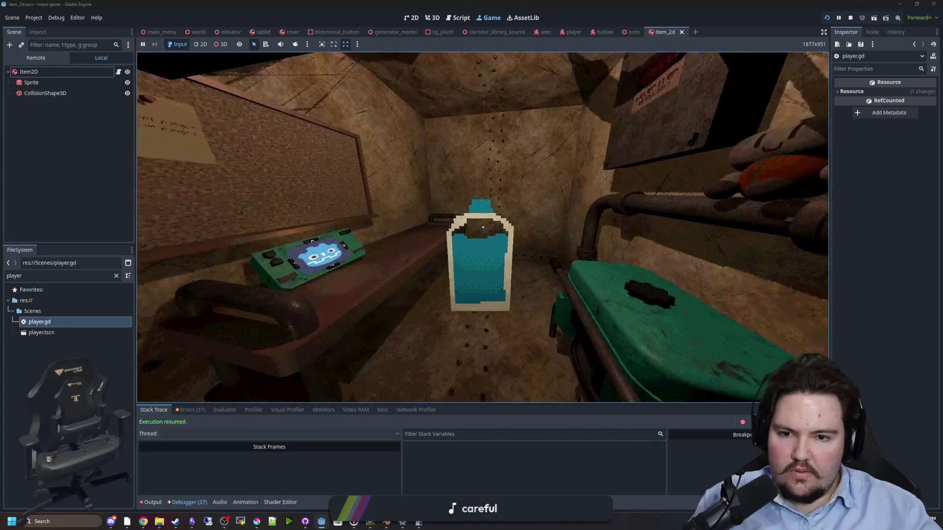
key("Escape")
key("super")
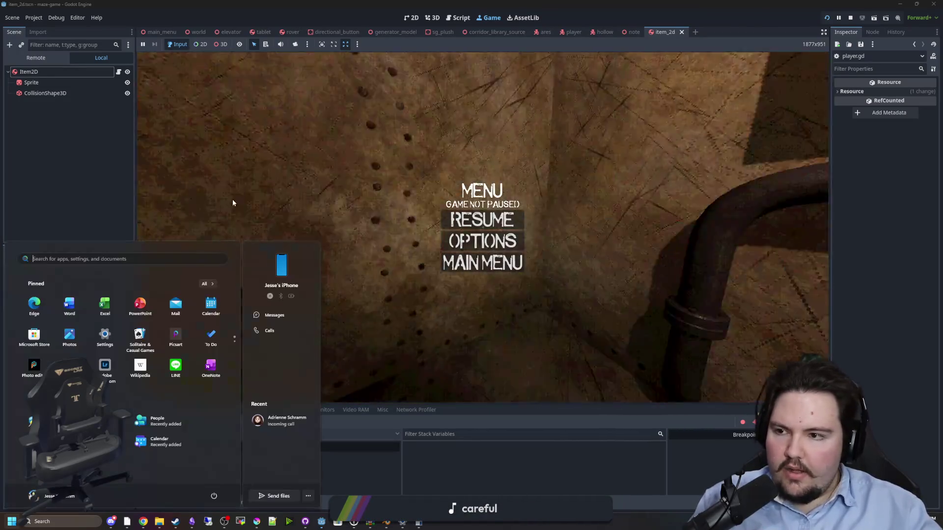
key("Escape")
Step: Change the distPow divisor from 8.0 to 4.0 and resume the game
double_click(48, 321)
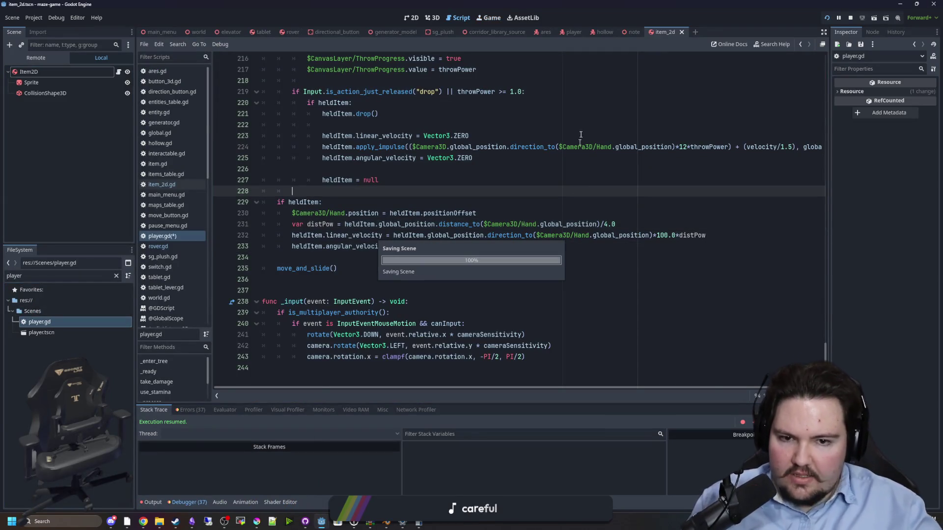
left_click(491, 20)
left_click(486, 227)
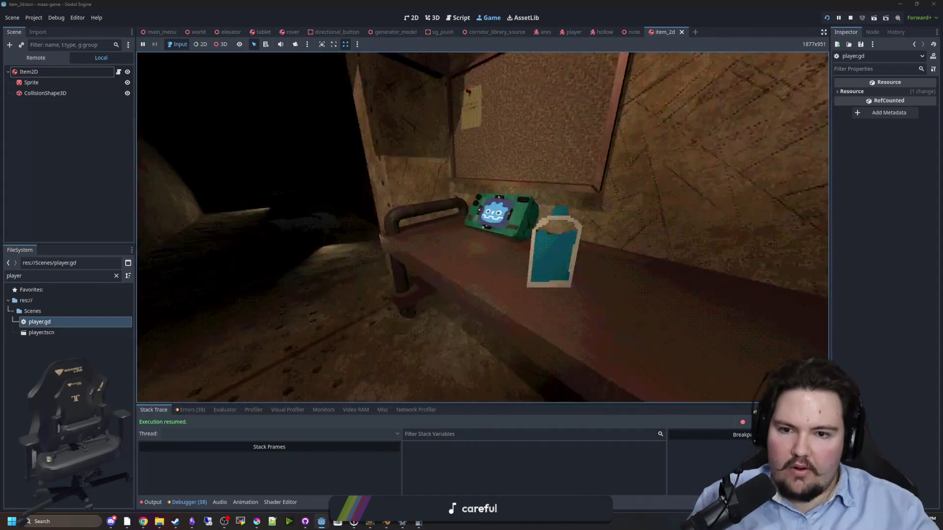
Step: Walk toward and away from the table to watch the held bottle's motion
key("s")
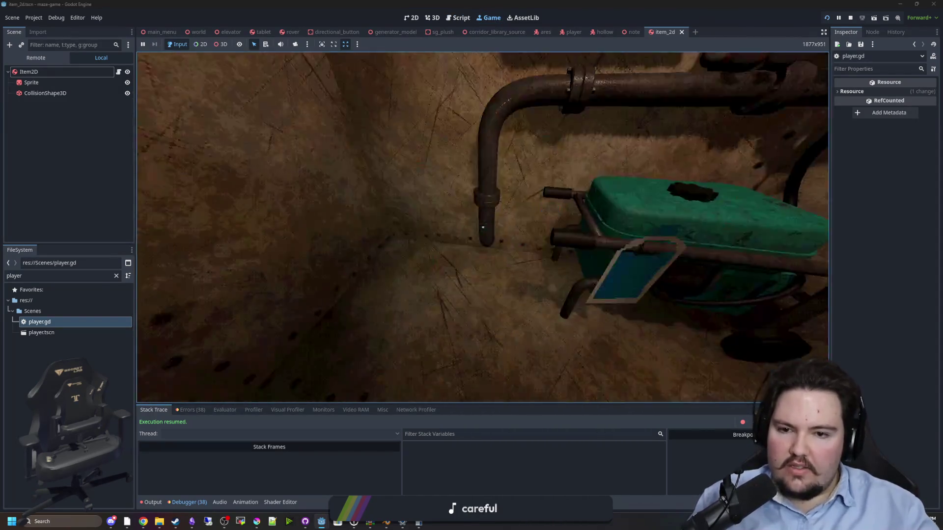
key("w")
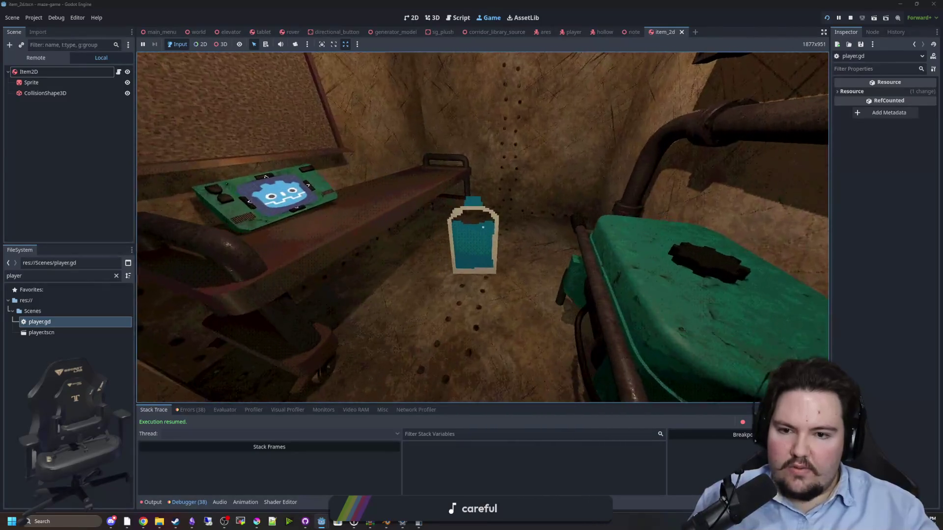
key("s")
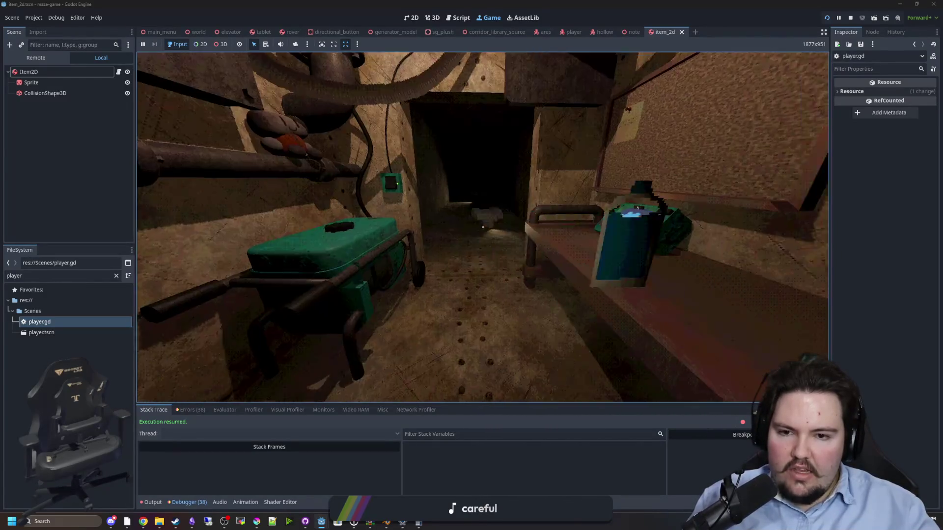
key("w")
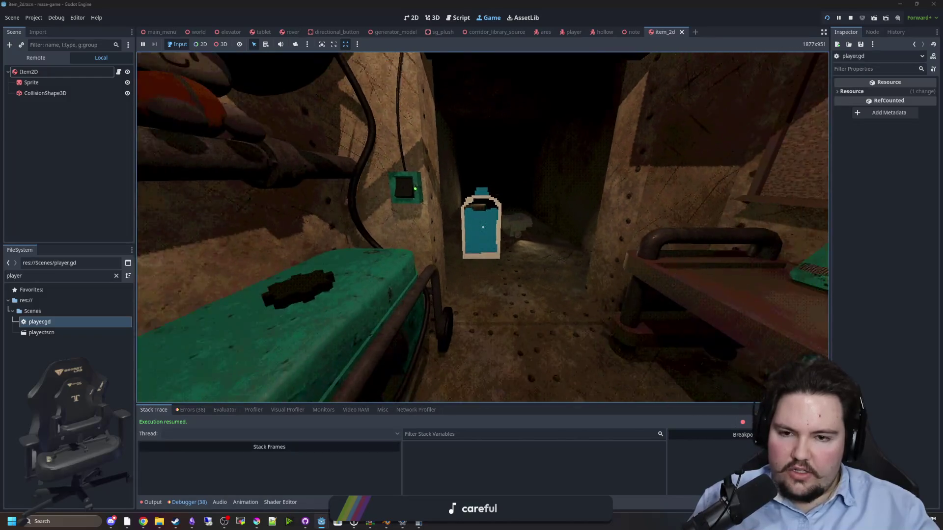
key("s")
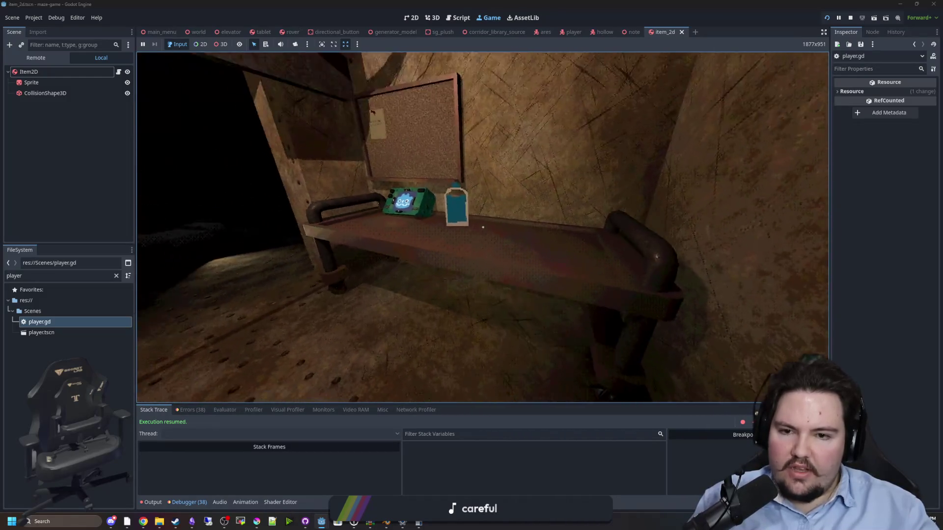
key("d")
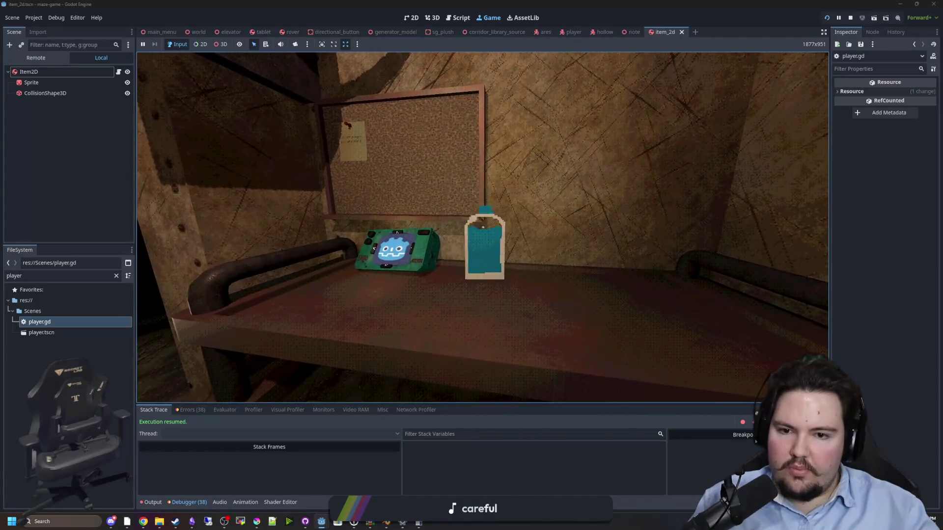
key("s")
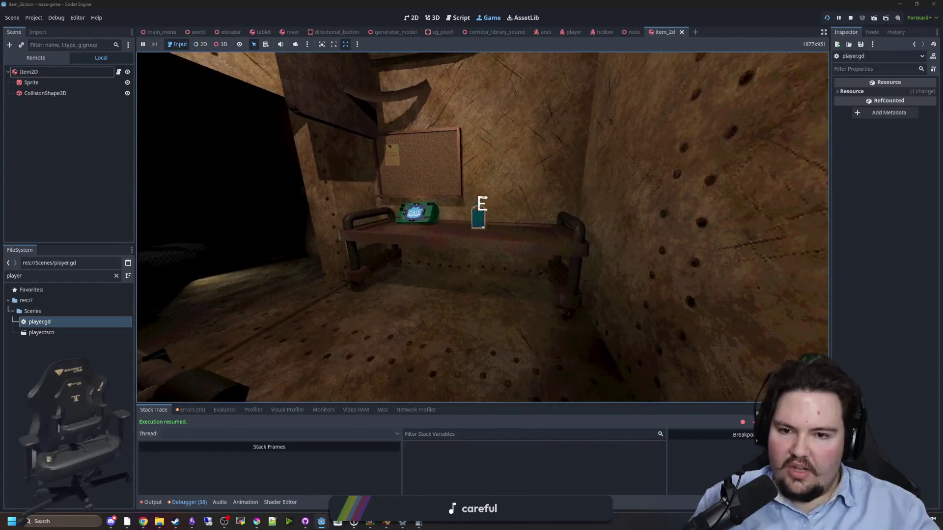
key("w")
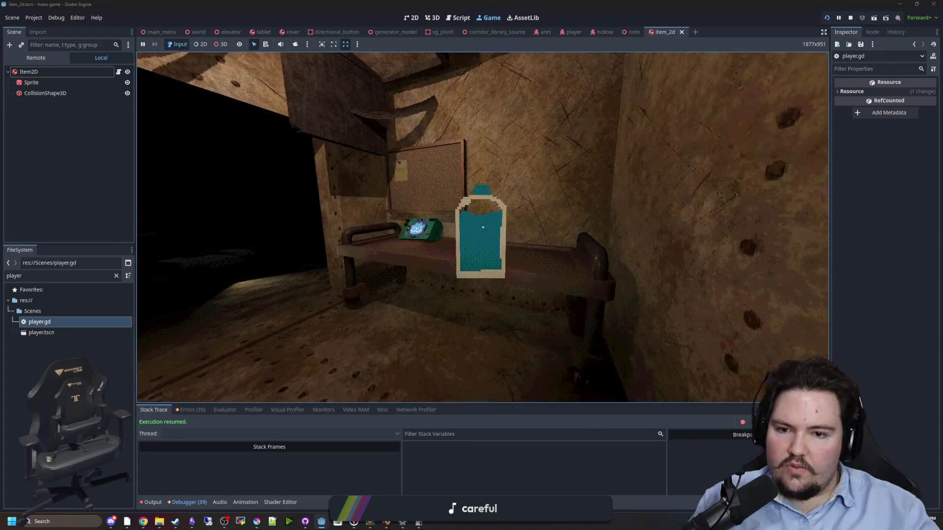
Step: Use the tablet several times, tap its screen, then back away and pause
key("e")
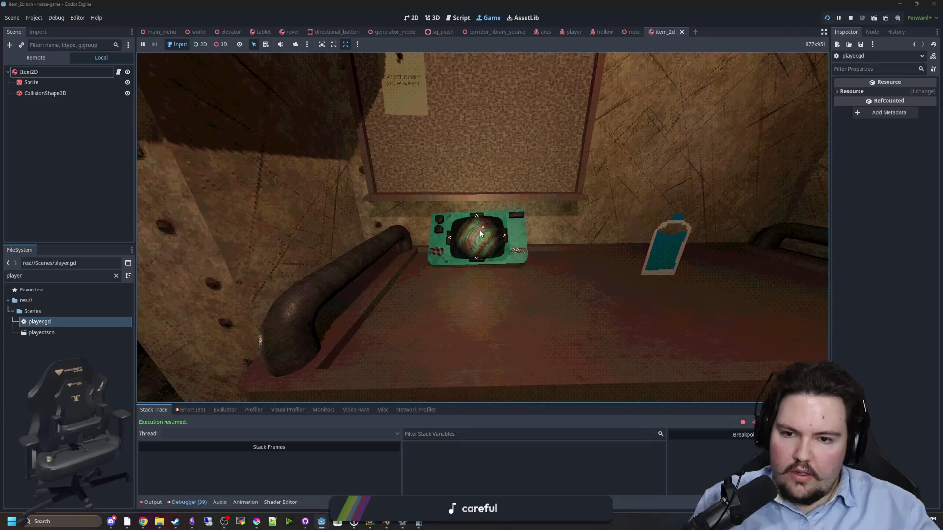
key("e")
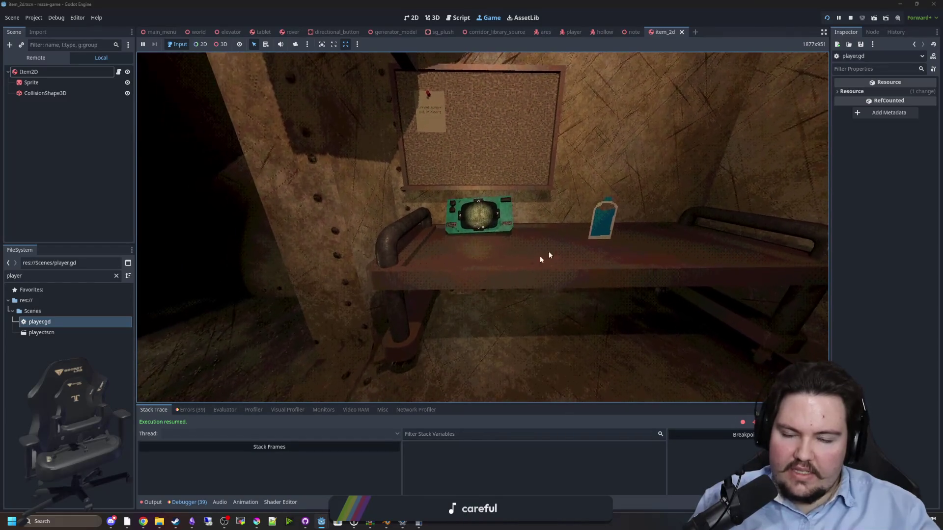
key("e")
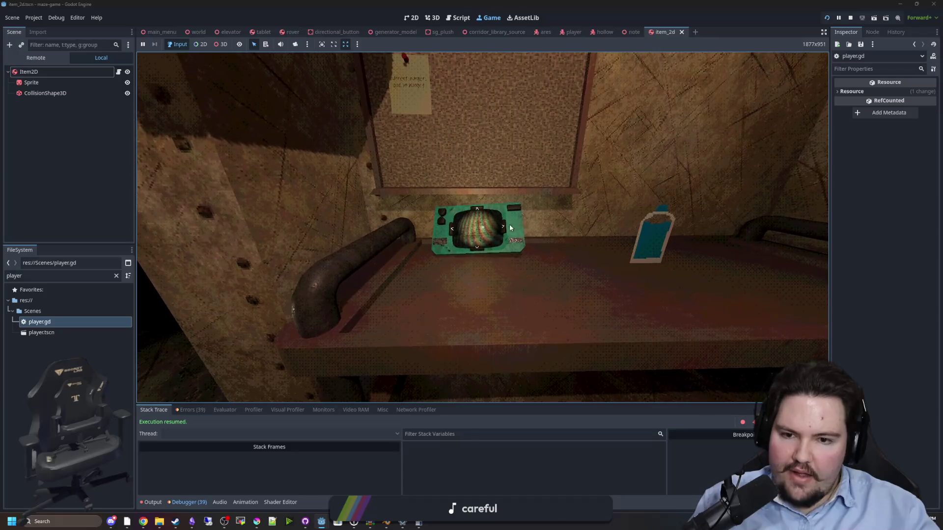
key("e")
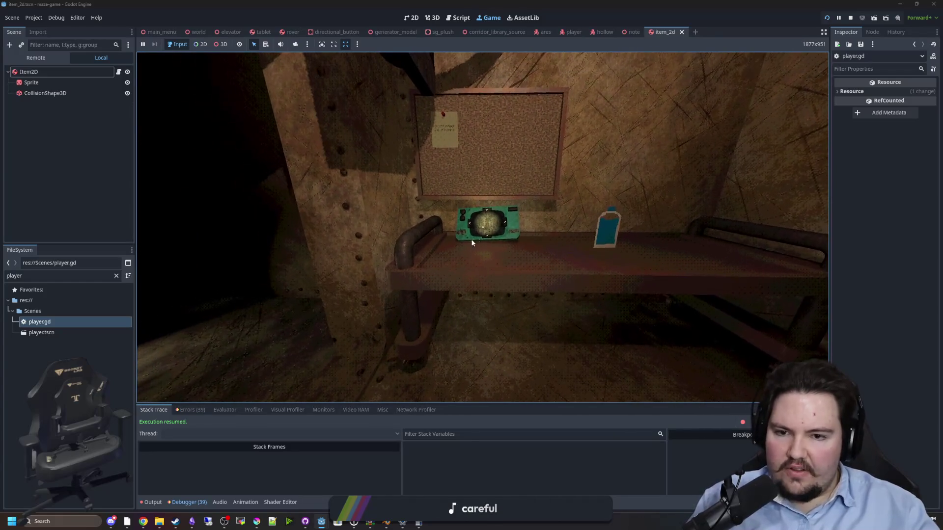
key("e")
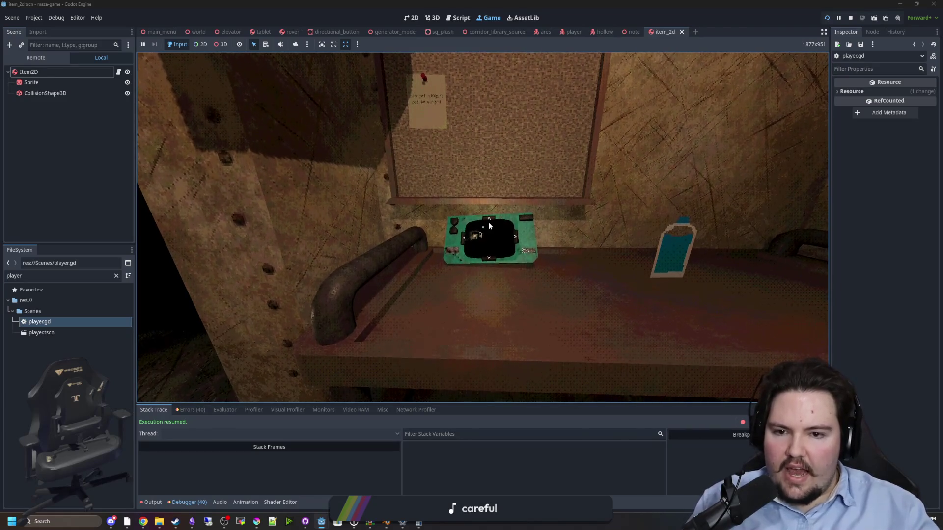
left_click(465, 238)
key("e")
key("s")
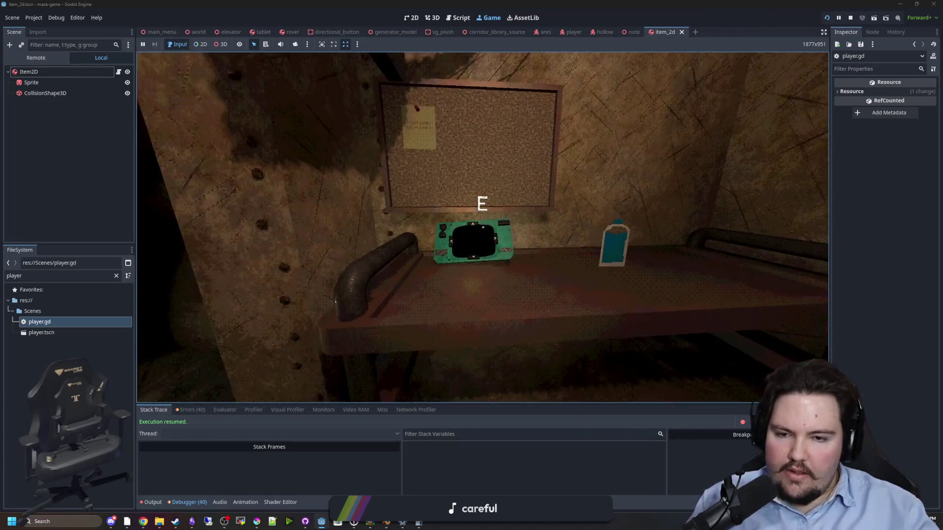
key("s")
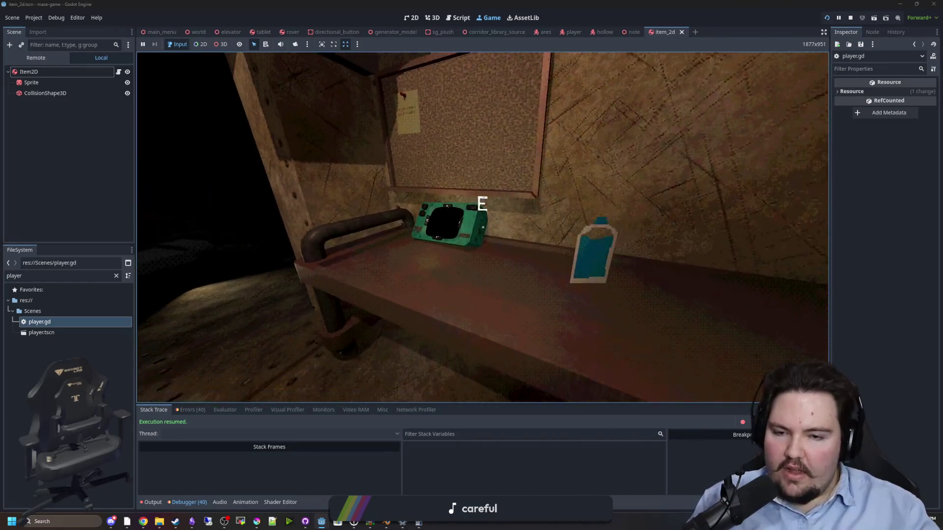
key("Escape")
key("super")
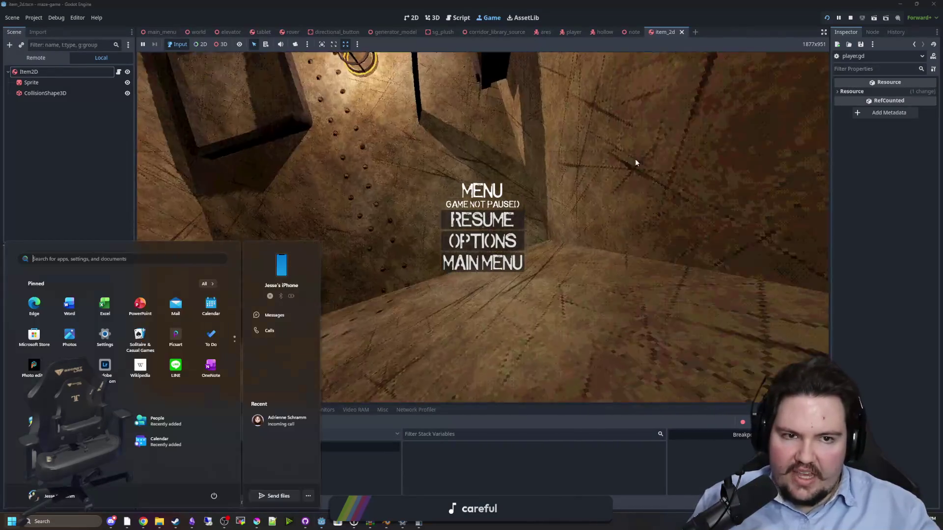
Step: Stop the game and select the four held-item velocity lines under if heldItem
left_click(852, 17)
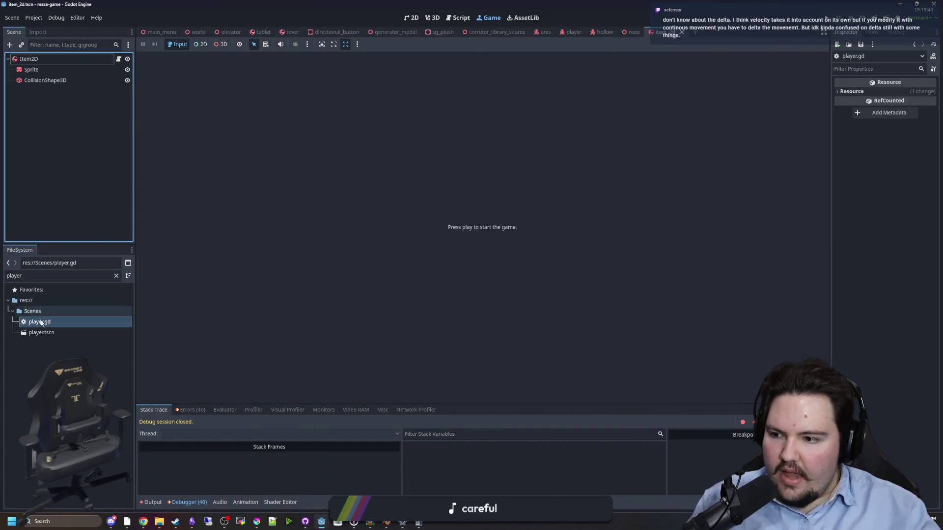
double_click(41, 322)
left_click(397, 201)
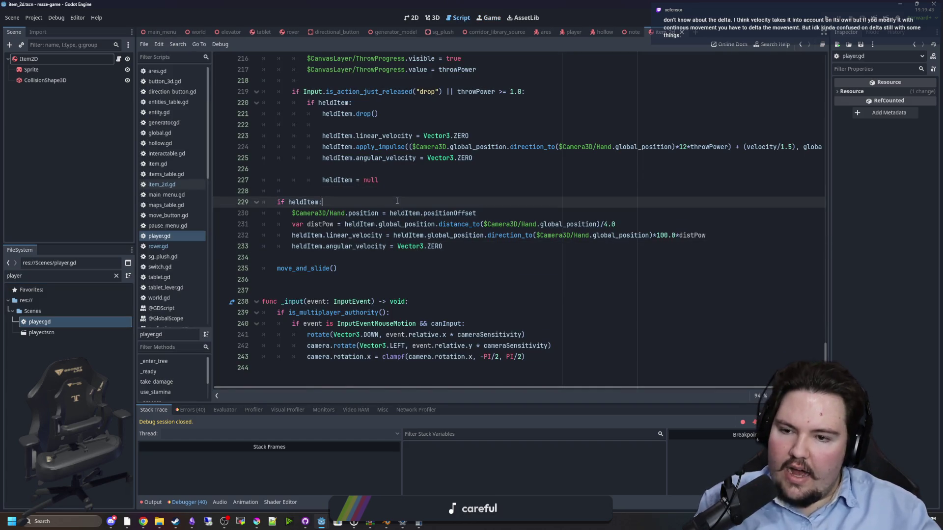
left_click_drag(458, 242, 291, 215)
left_click(387, 203)
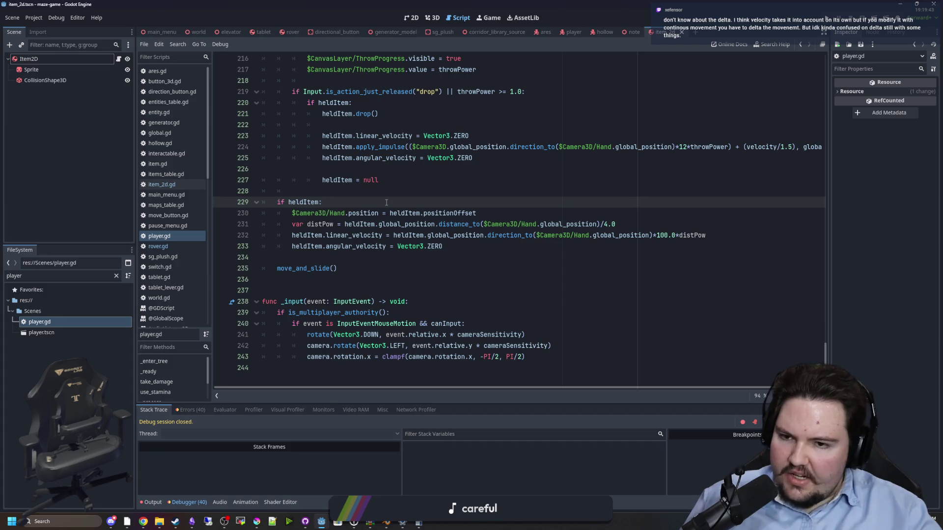
left_click(306, 192)
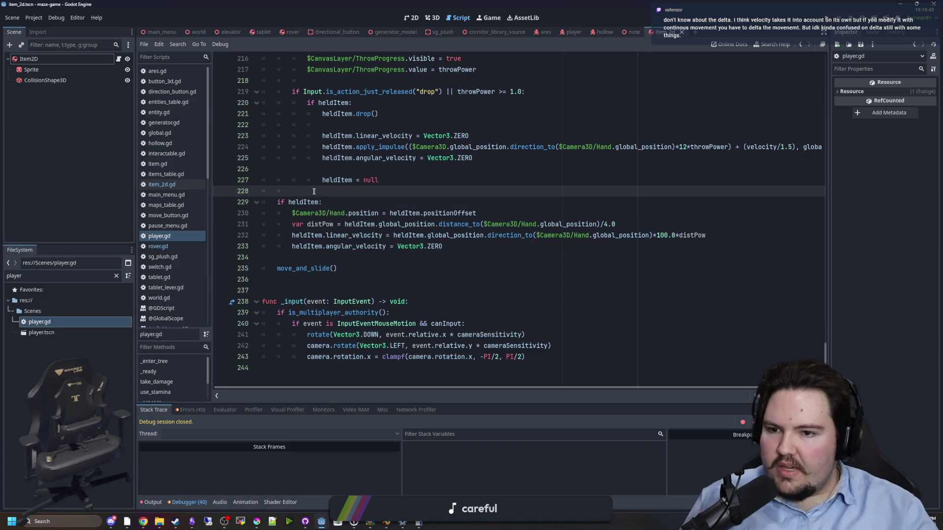
Step: Insert Engine.max_fps = 5 above the if heldItem block
key("Return")
key("Return")
key("Up")
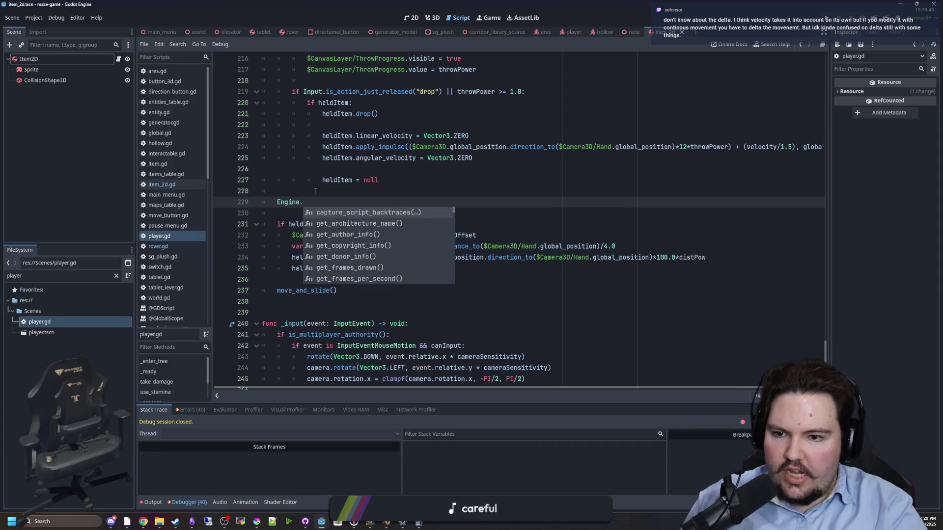
type("max_fps =")
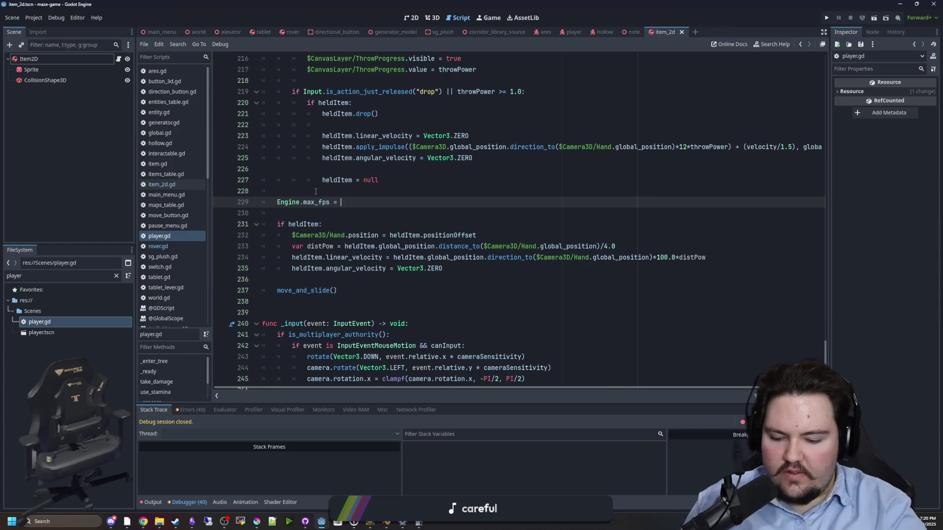
type("5")
left_click(316, 191)
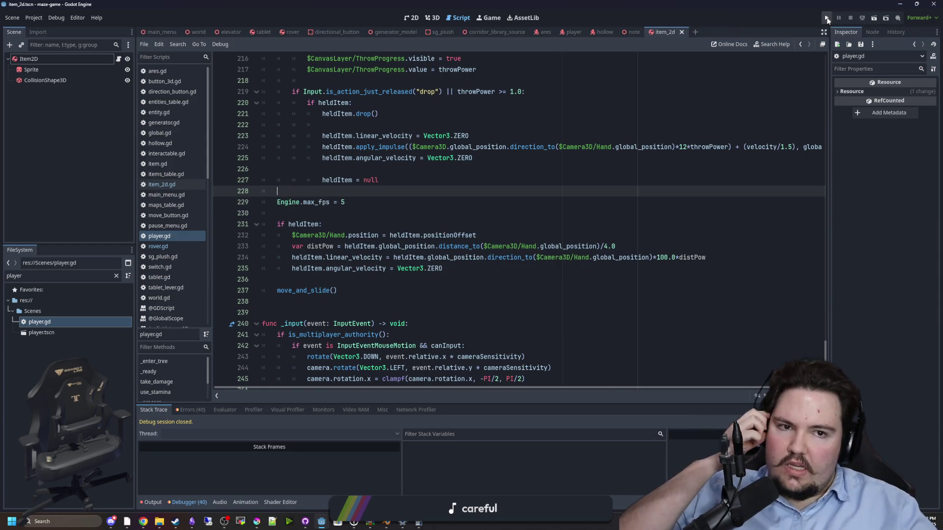
Step: Run the game and carry the bottle between the bench and corridor at 5 fps
left_click(827, 19)
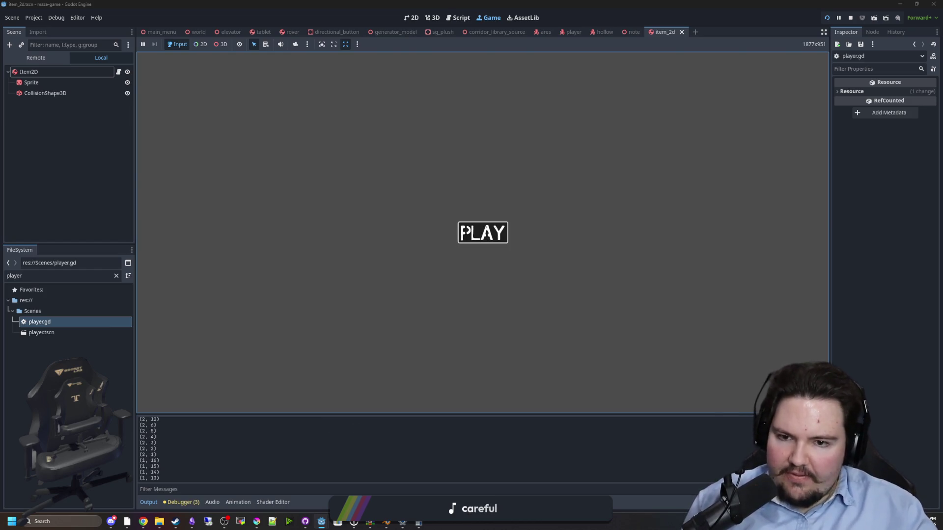
left_click(462, 231)
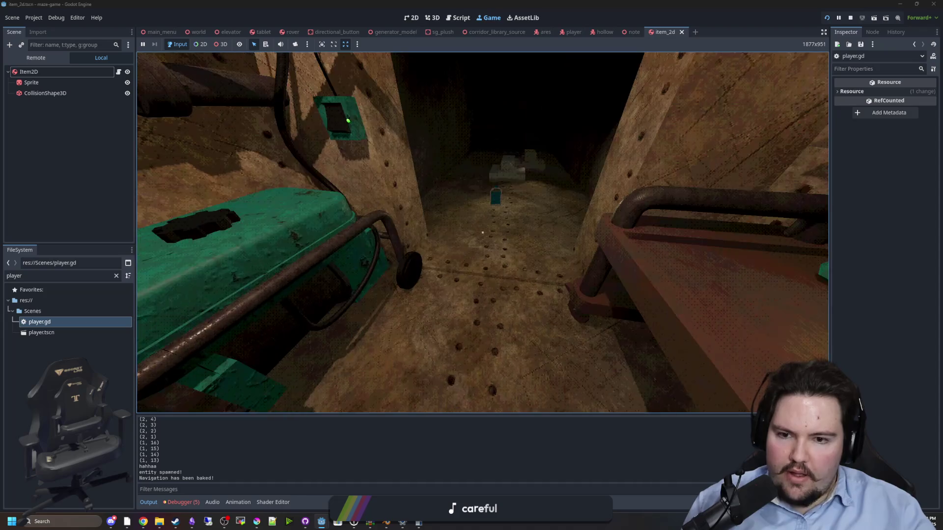
key("w")
key("w")
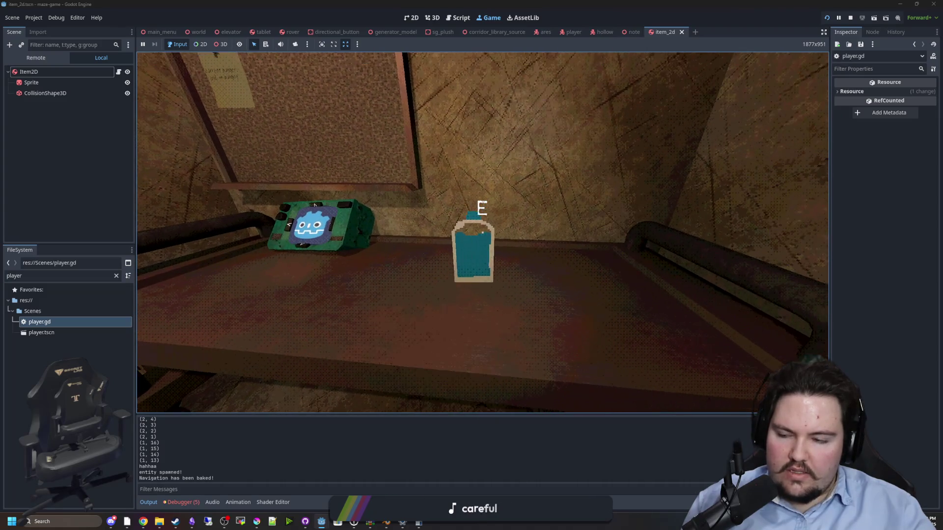
key("s")
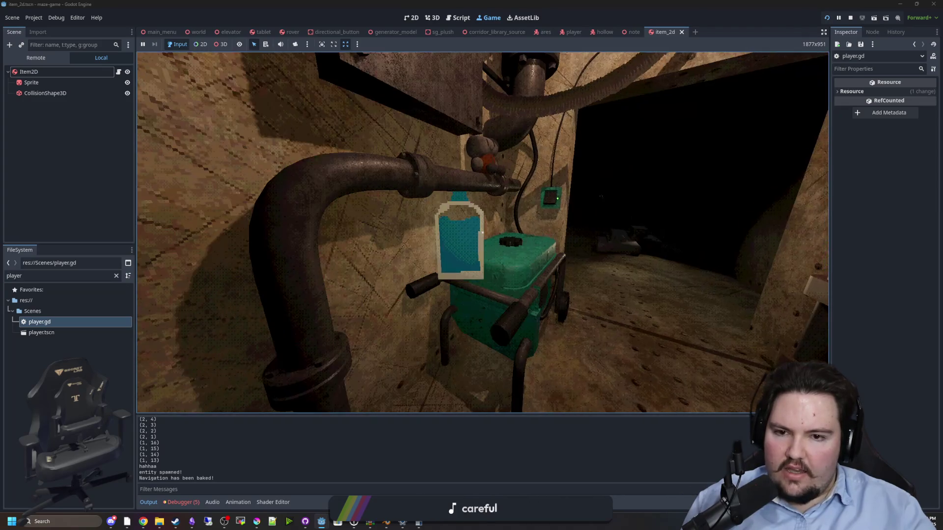
key("w")
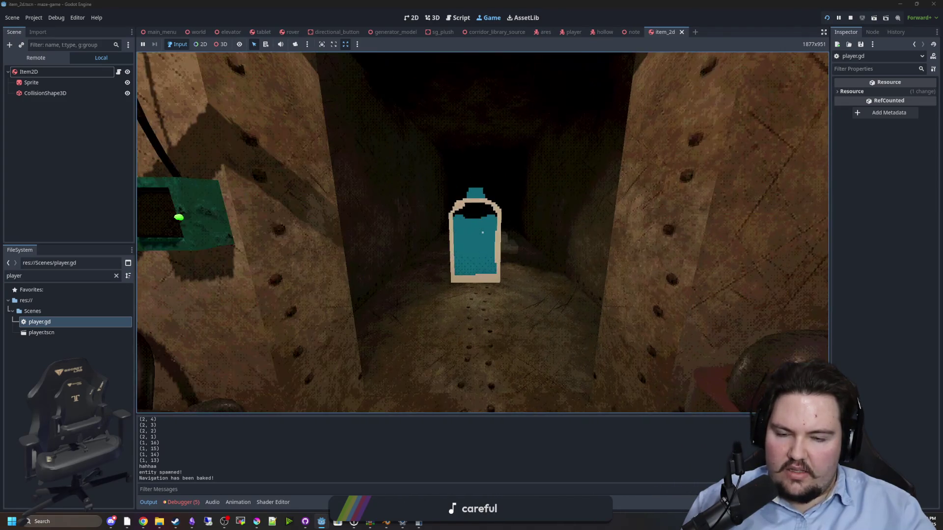
key("w")
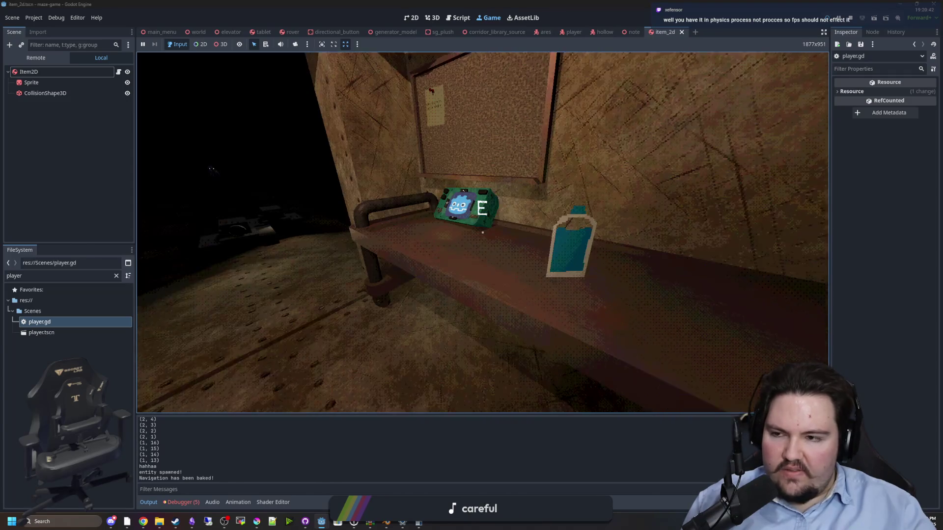
key("super")
left_click(75, 186)
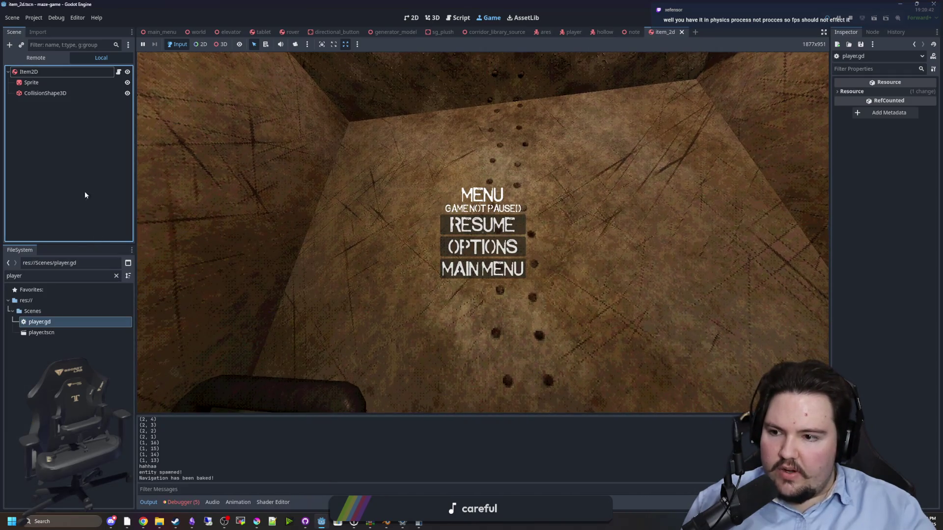
Step: Delete the Engine.max_fps = 5 line from player.gd
double_click(54, 317)
left_click(352, 280)
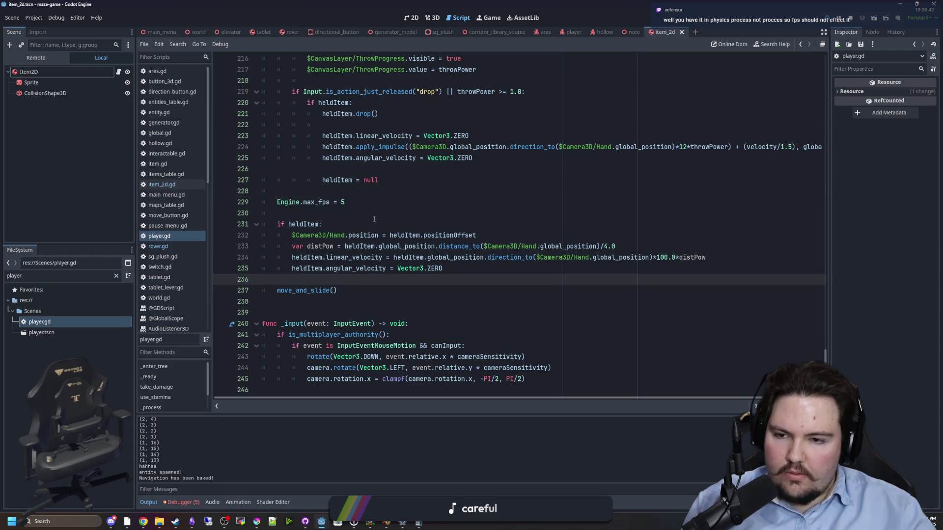
left_click(357, 203)
triple_click(289, 202)
key("BackSpace")
key("BackSpace")
left_click(418, 171)
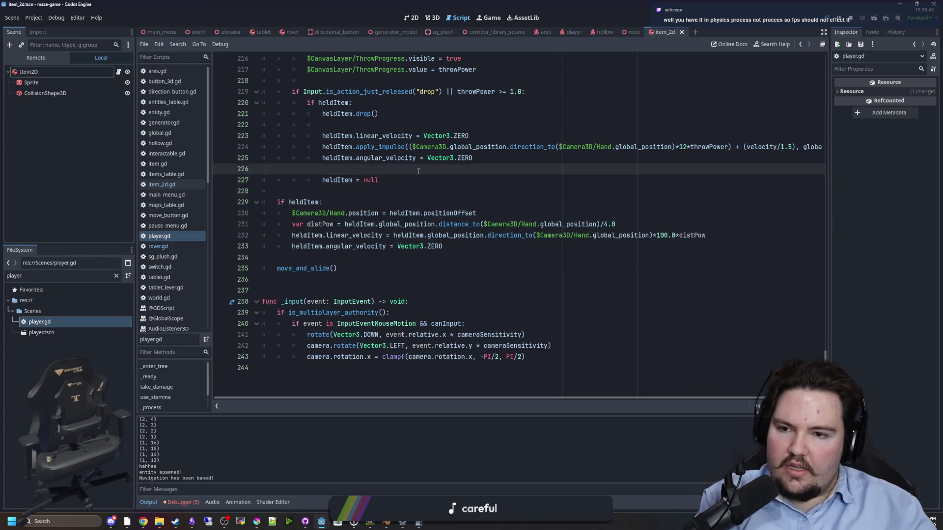
left_click(463, 191)
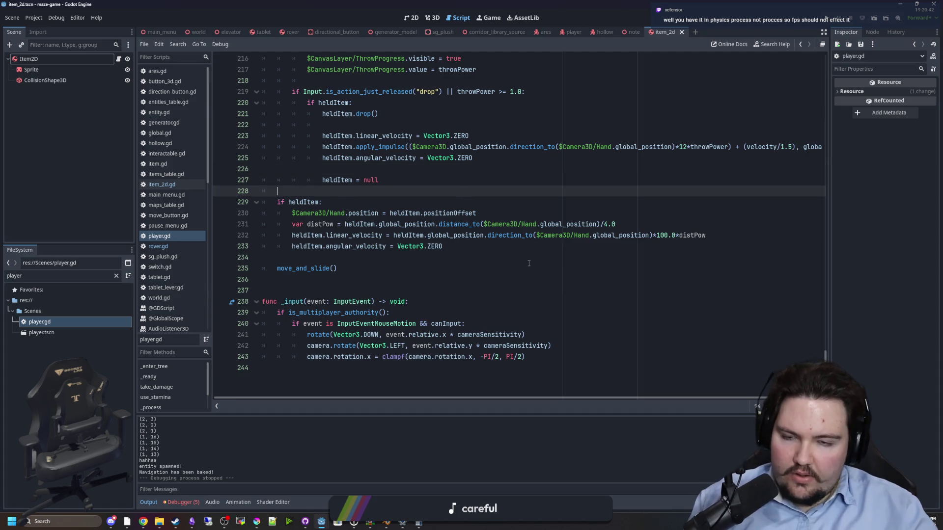
Step: Save the script and review the top of _physics_process
scroll(528, 263, "up", 15)
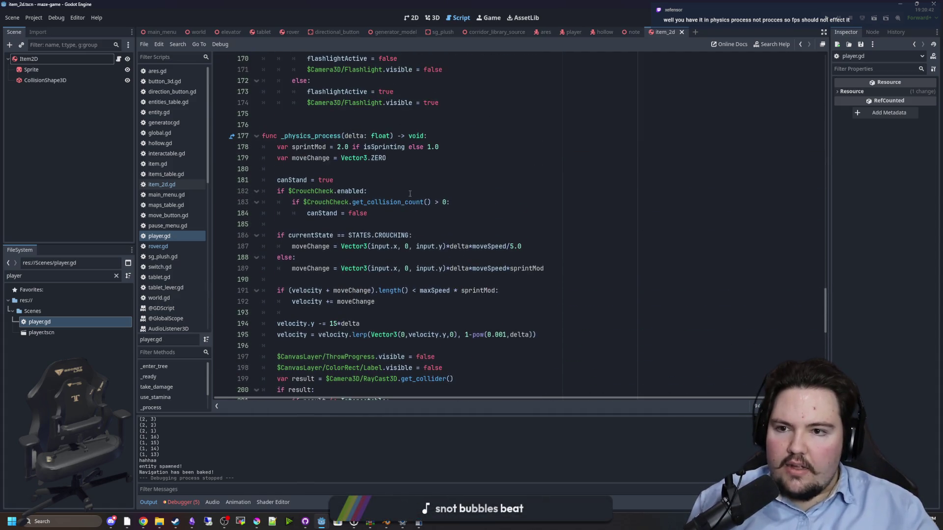
left_click(357, 135)
key("ctrl+s")
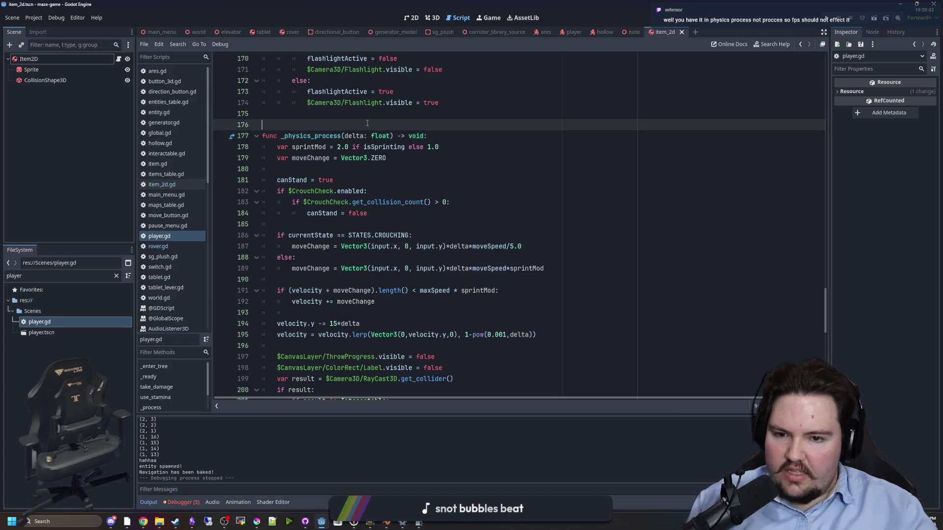
left_click(404, 213)
key("ctrl+s")
key("ctrl+s")
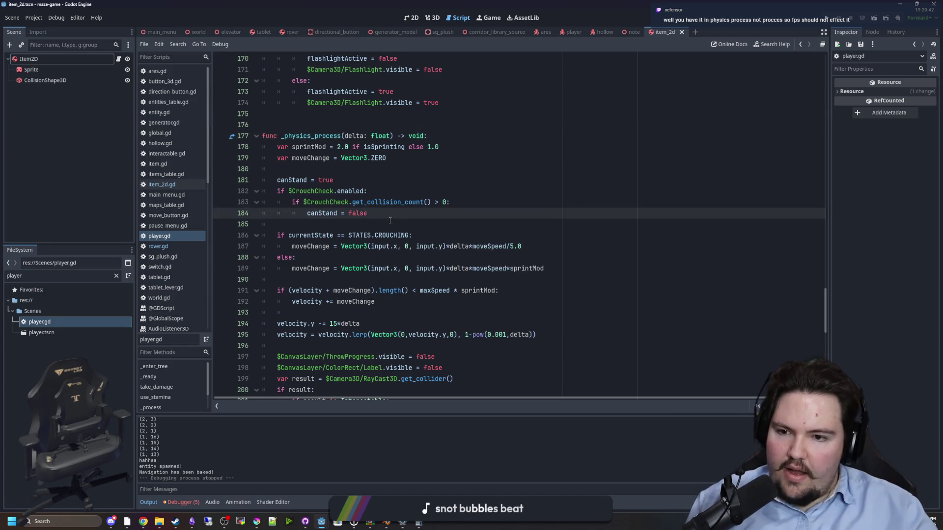
key("Down")
key("ctrl+s")
left_click(363, 177)
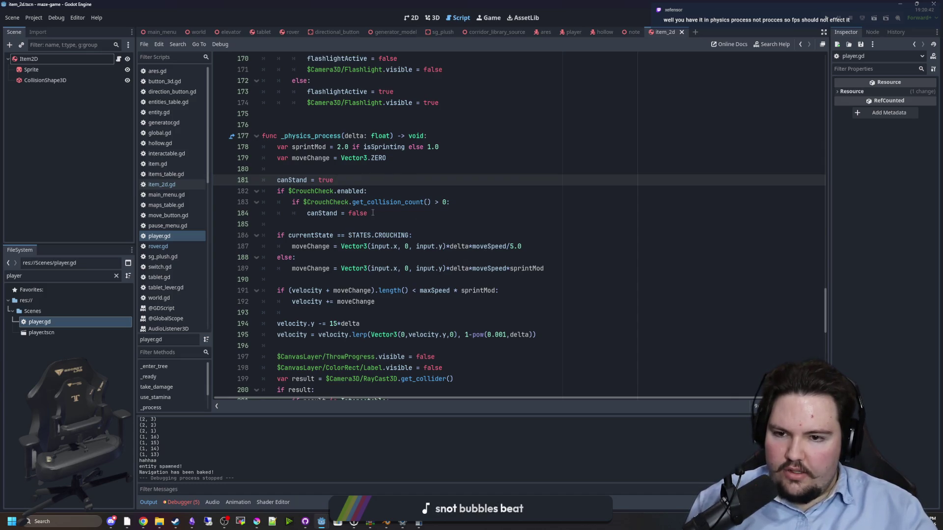
left_click(373, 213)
key("Down")
left_click(351, 169)
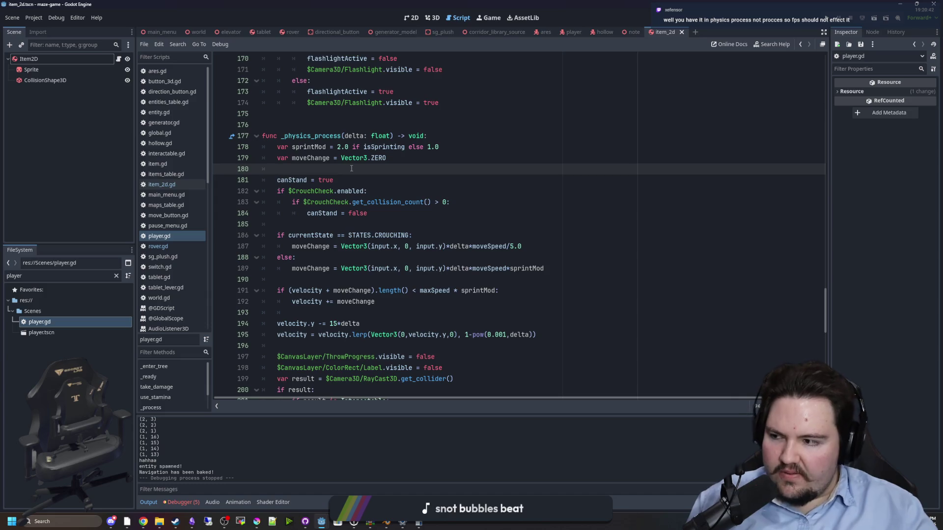
Step: Delete the empty lines inside the drop block around heldItem.drop()
scroll(351, 168, "down", 9)
left_click(347, 222)
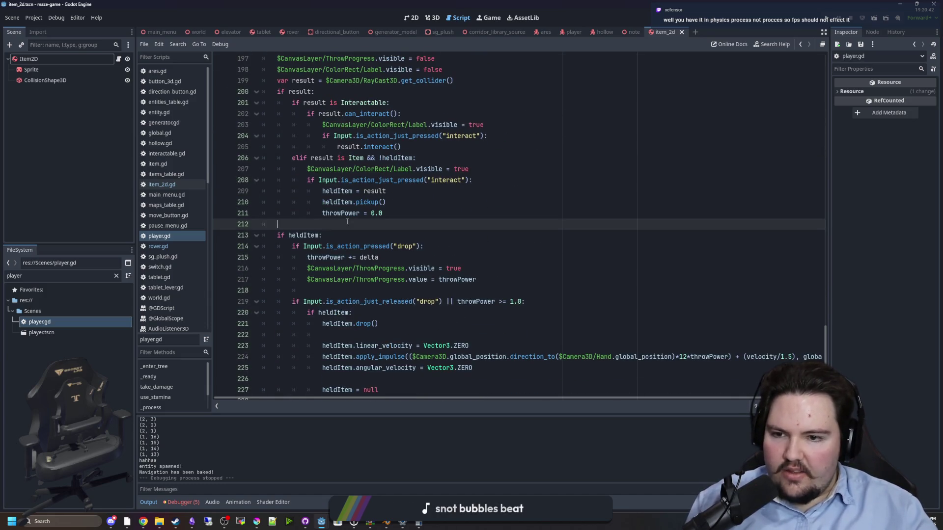
scroll(347, 222, "down", 4)
left_click(352, 245)
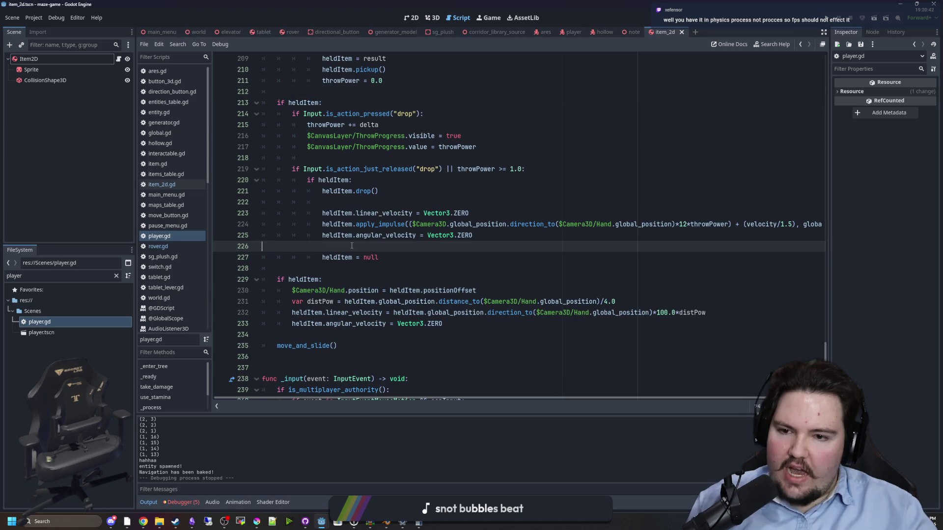
key("BackSpace")
left_click(369, 206)
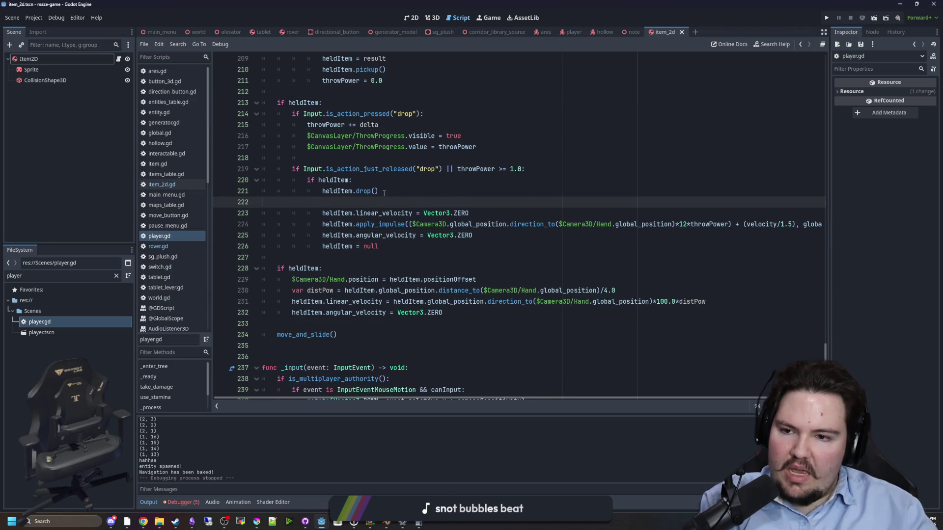
key("BackSpace")
left_click(372, 157)
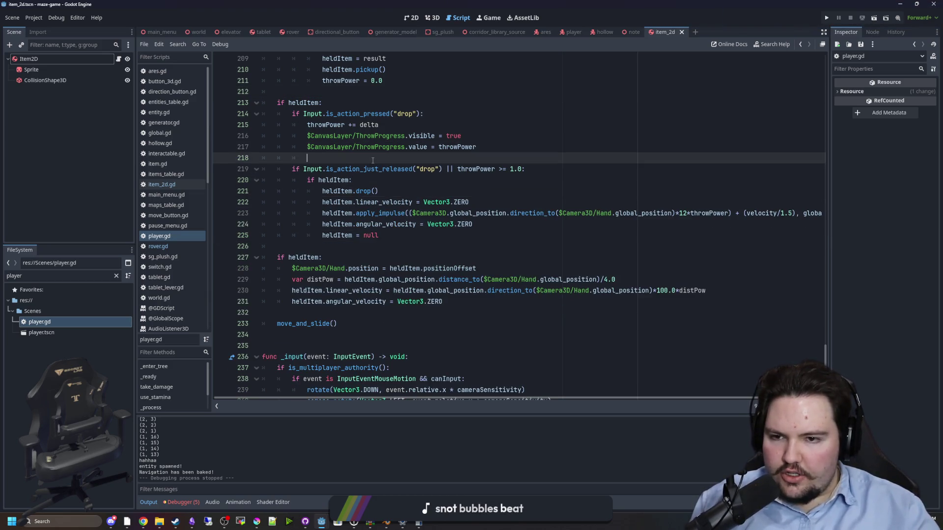
scroll(372, 160, "down", 1)
Step: Edit line 230 to use factor 1000.0 and append *delta, then save and run the project
left_click(336, 215)
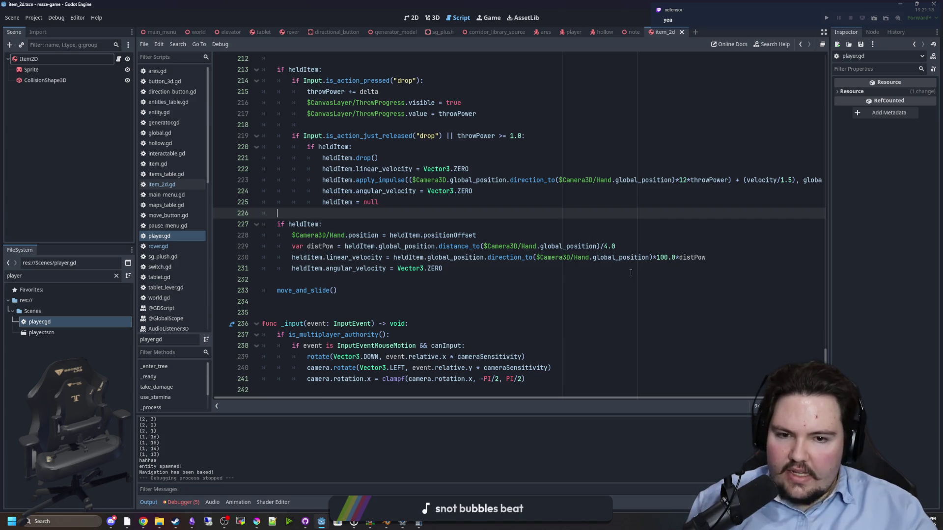
left_click(481, 265)
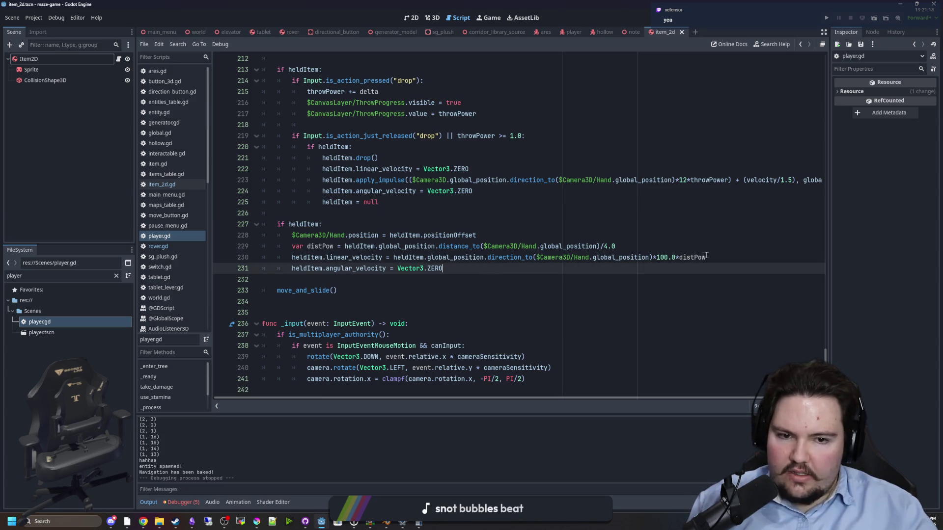
left_click(722, 256)
type("*delta")
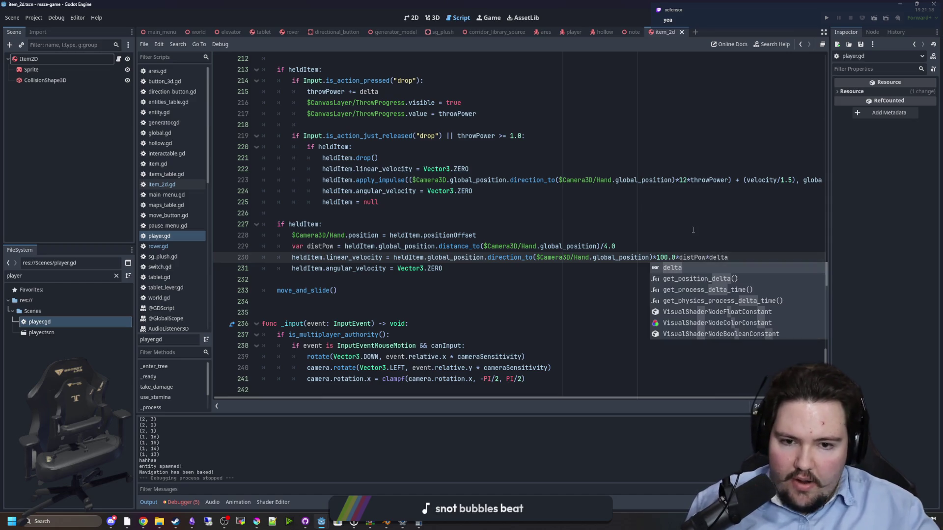
key("Escape")
key("Up")
key("Up")
key("Up")
left_click(668, 254)
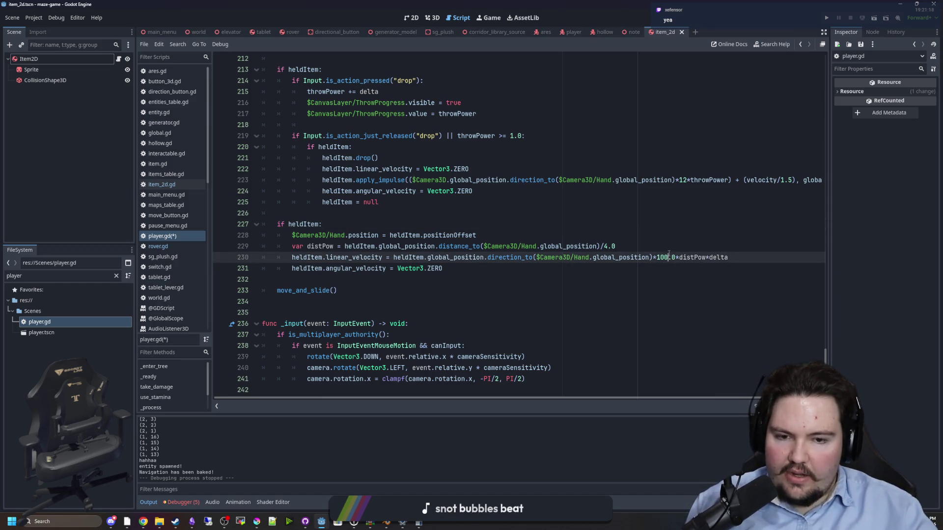
type("0")
left_click(671, 246)
key("ctrl+s")
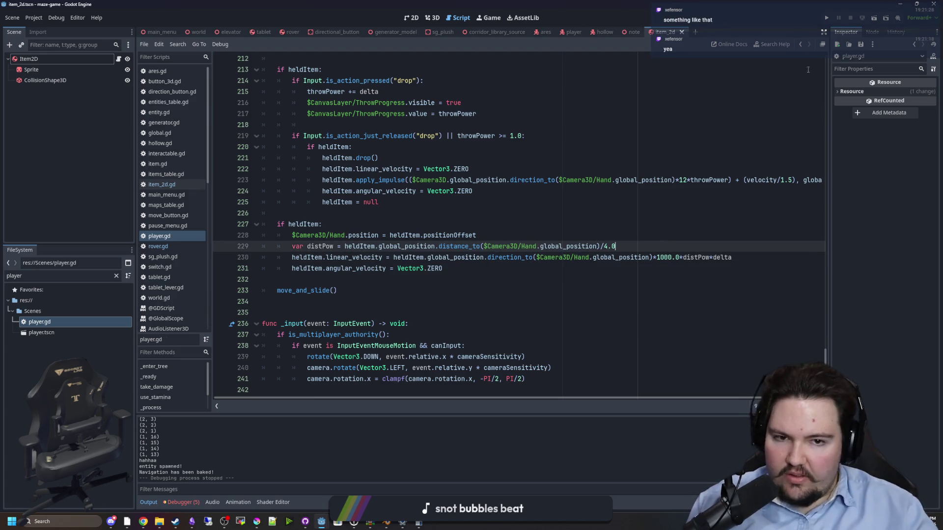
left_click(830, 16)
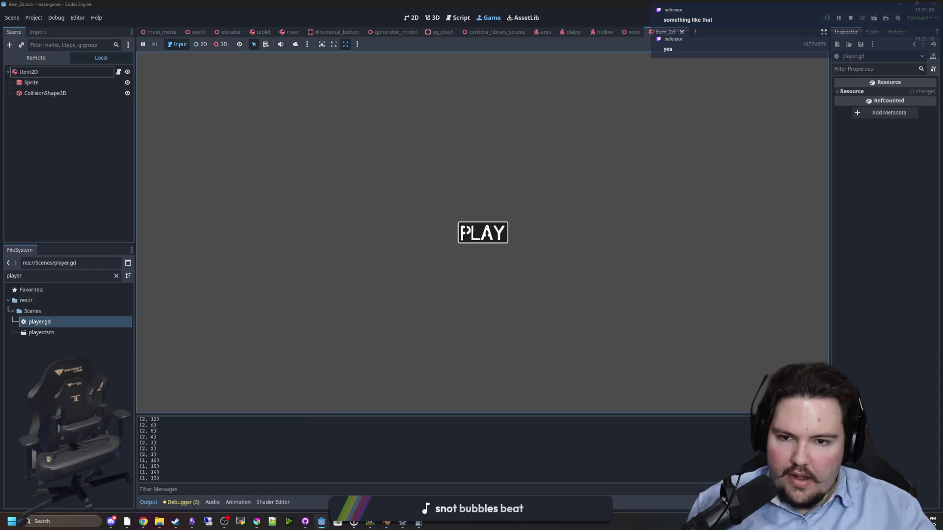
Step: Start the game, briefly check player.gd, then resume play in the Game view
left_click(483, 232)
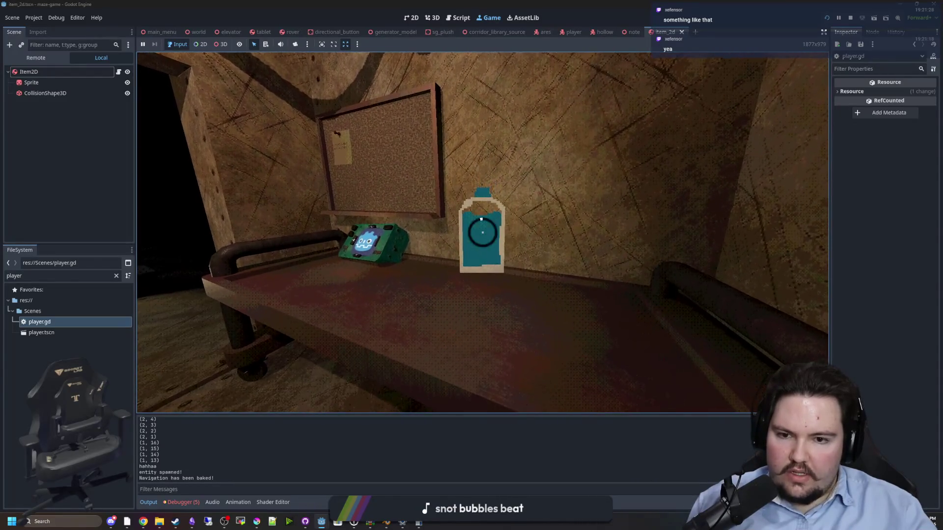
key("super")
left_click(457, 18)
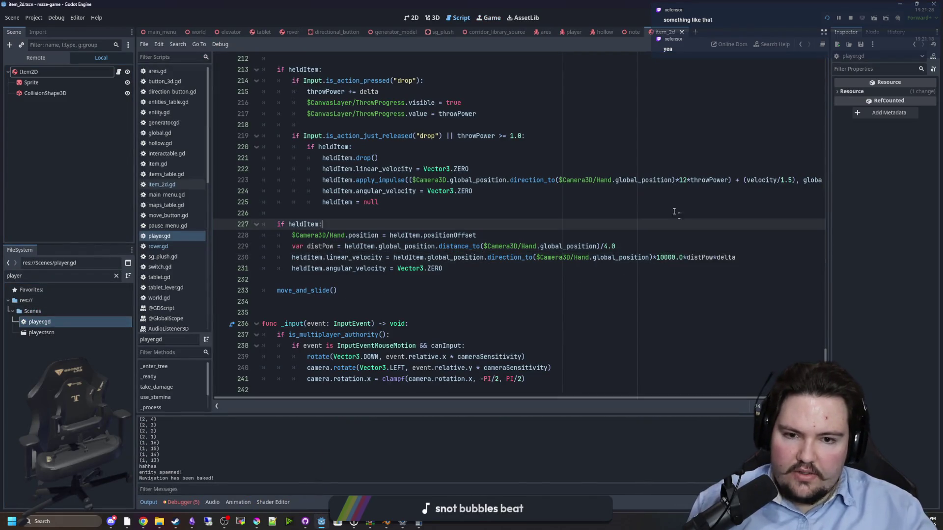
left_click(488, 18)
left_click(479, 227)
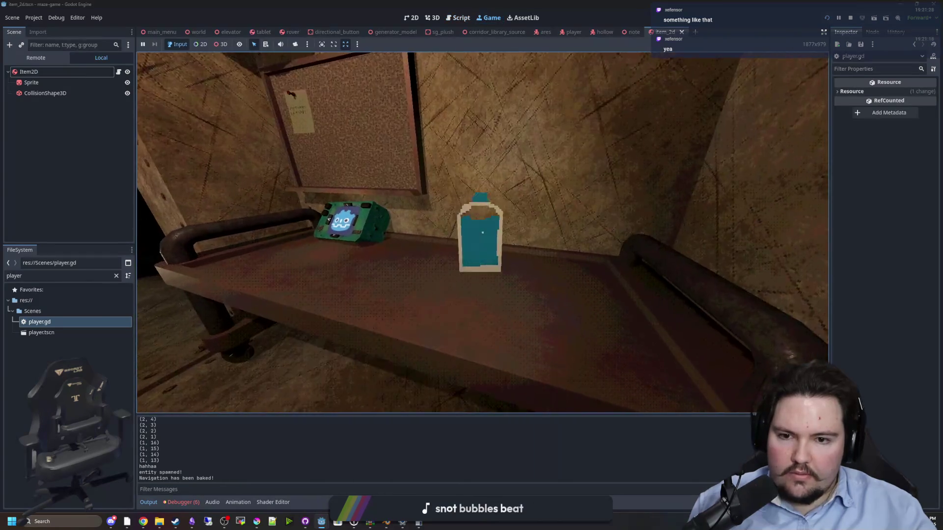
Step: Carry the bottle toward the doorway and corkboard, then pause and go back to the editor
key("w")
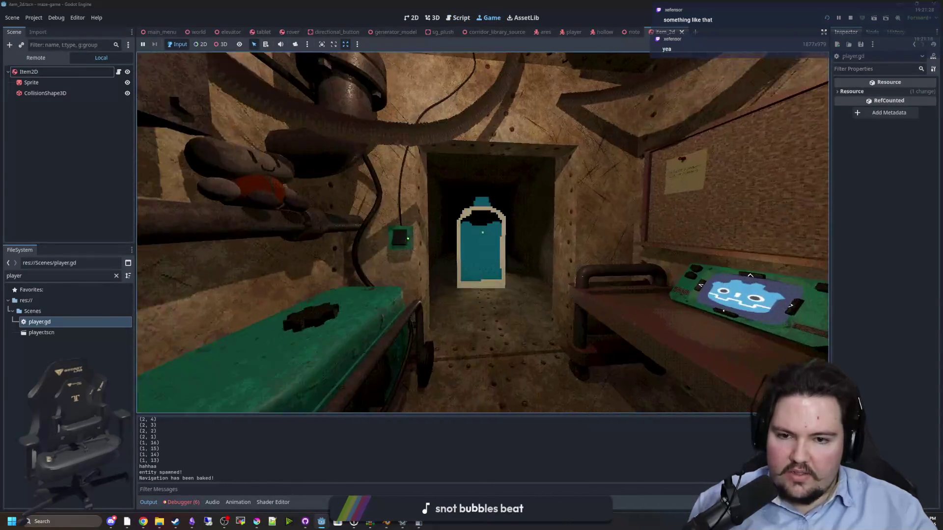
mouse_move(483, 232)
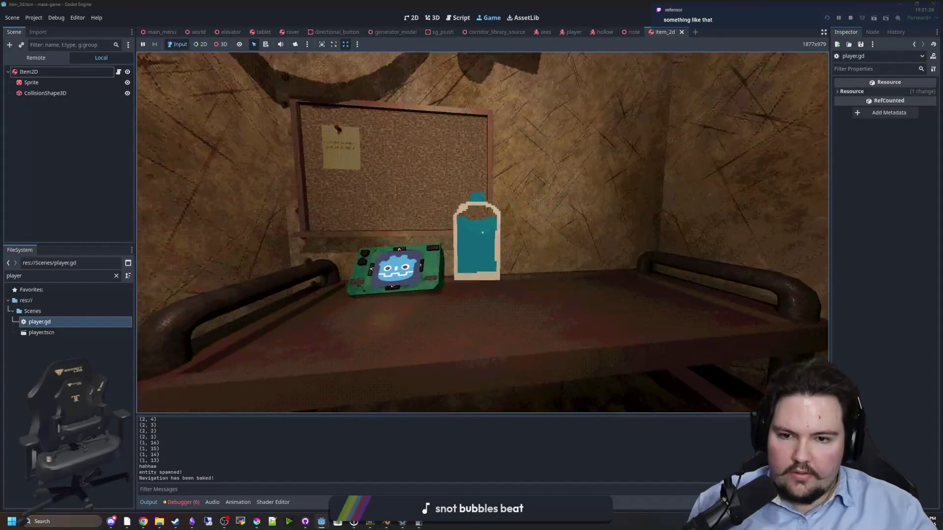
key("s")
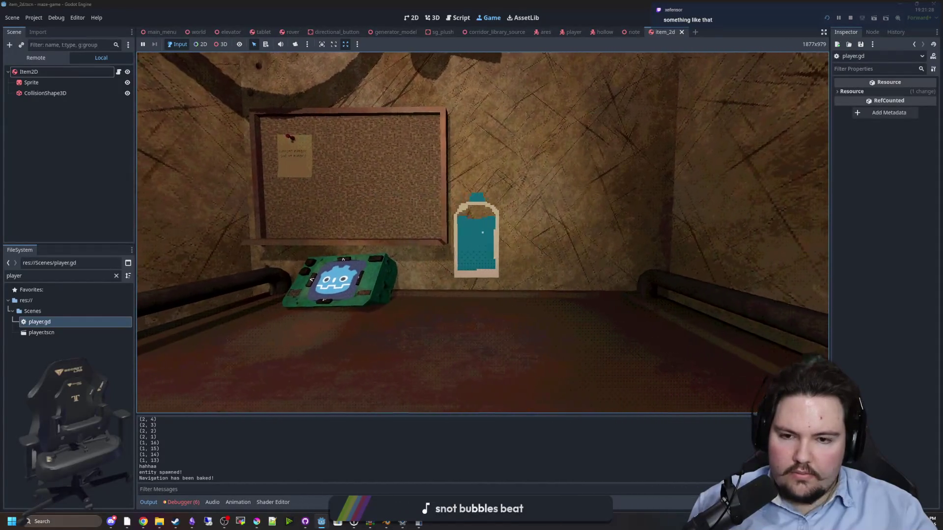
key("w")
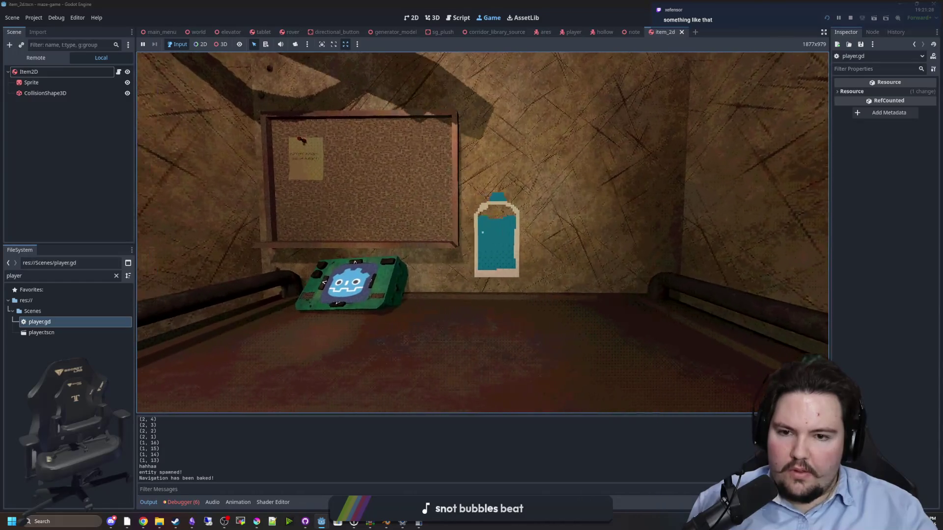
key("super")
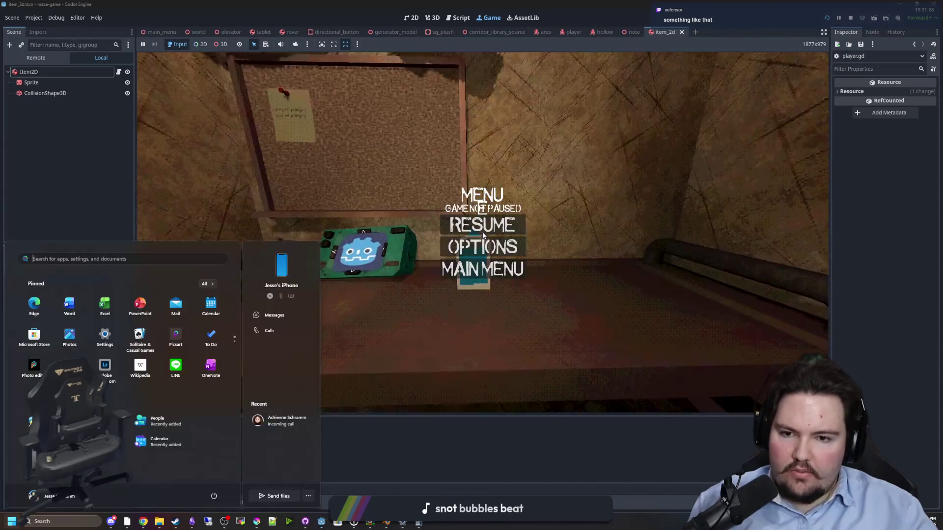
left_click(18, 162)
key("ctrl+F3")
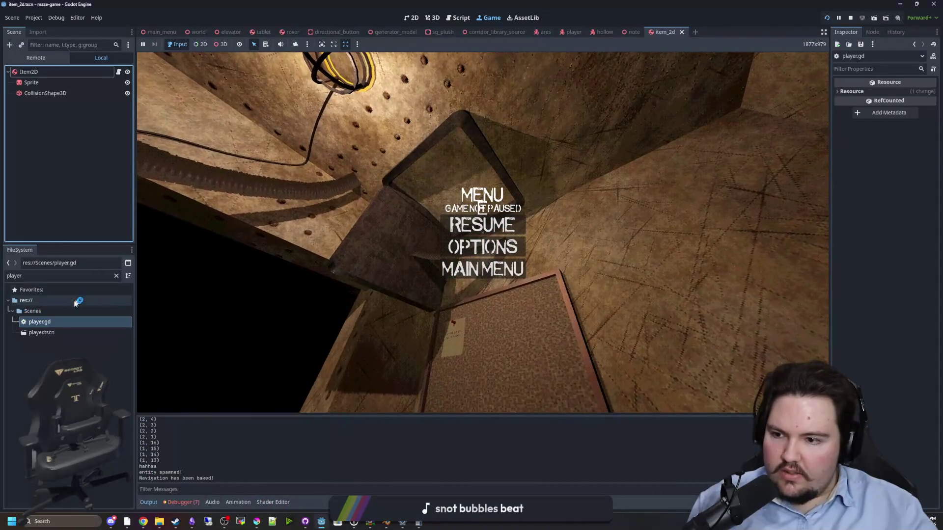
Step: Reopen player.gd to check line 229, then resume the paused game
double_click(61, 321)
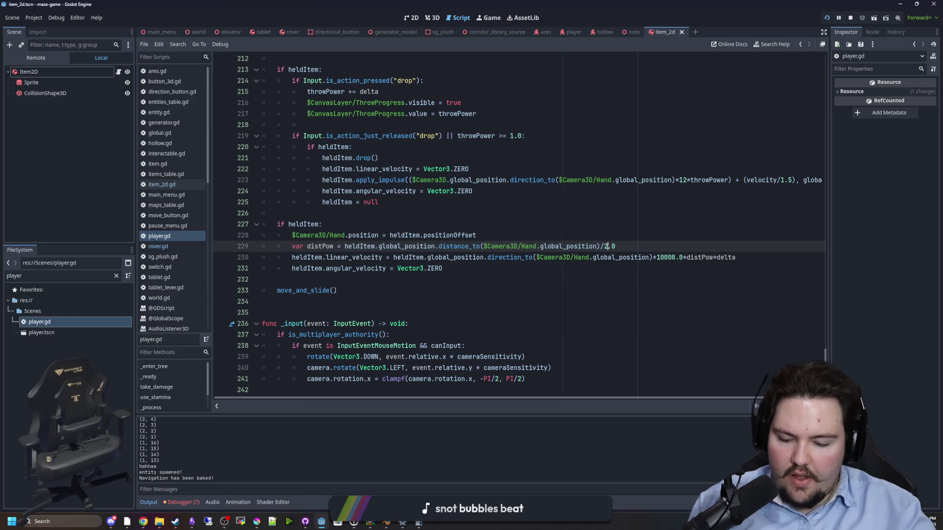
left_click(490, 17)
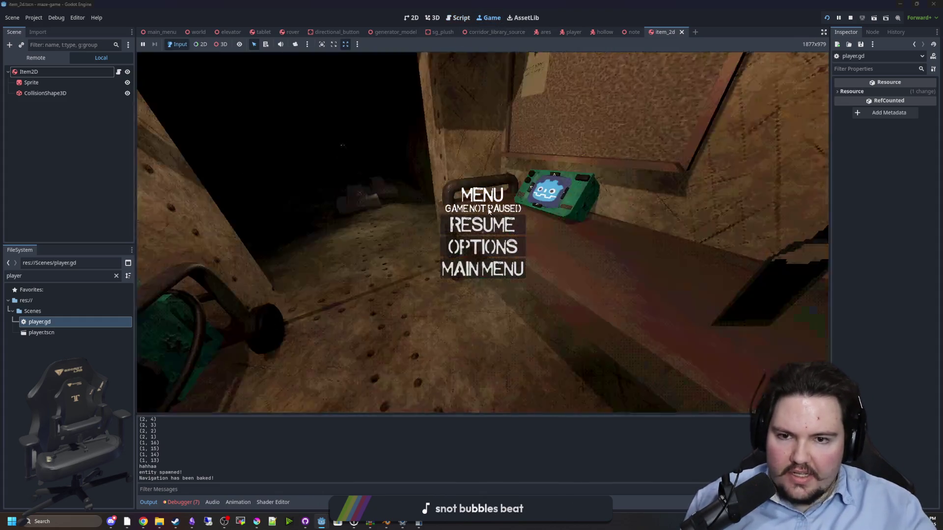
left_click(486, 225)
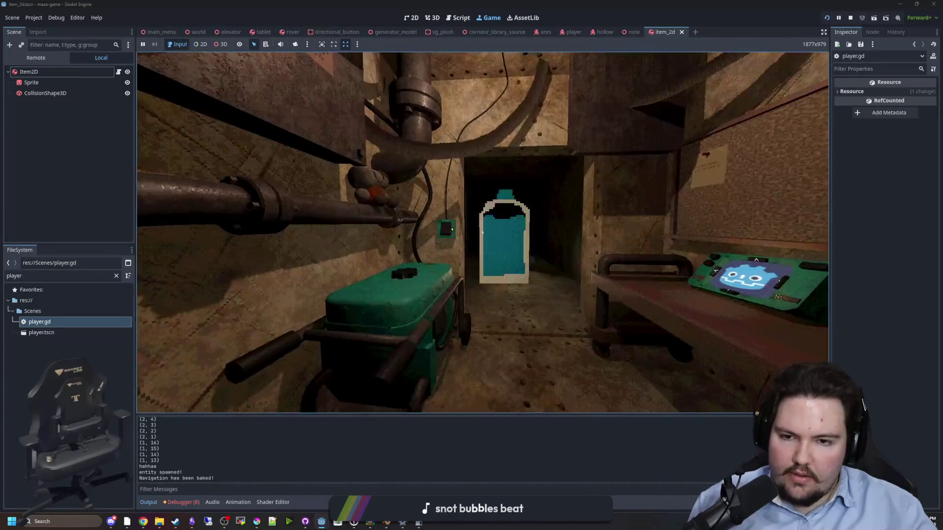
Step: Grab, drop and regrab the bottle with E, then pause the game
key("e")
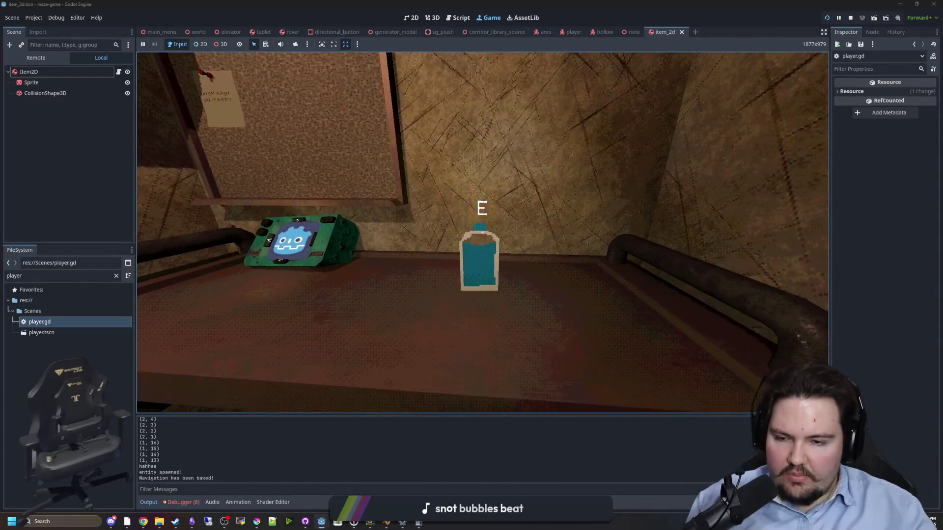
key("e")
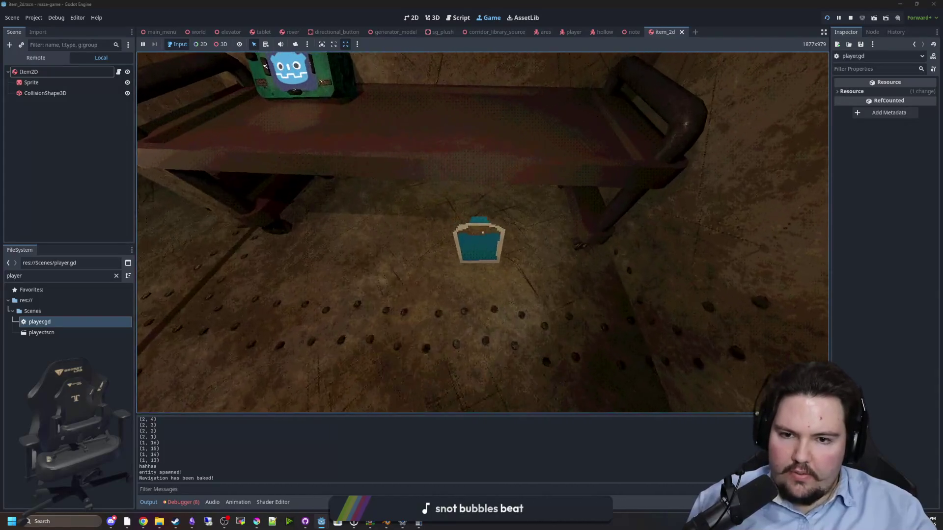
key("e")
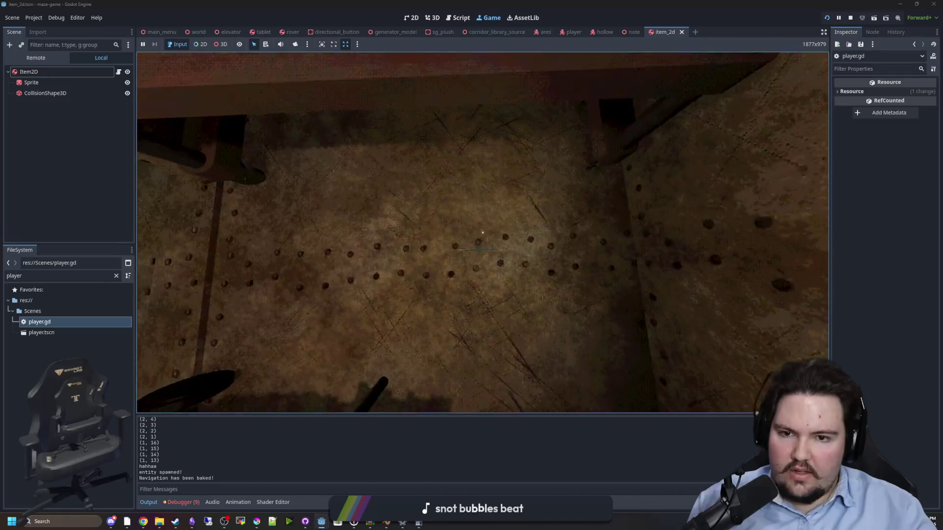
key("e")
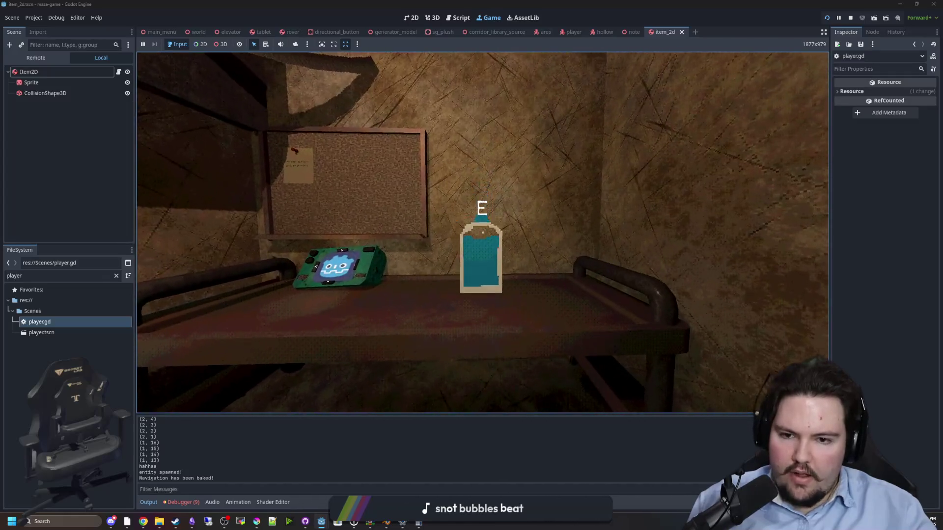
key("super")
left_click(91, 187)
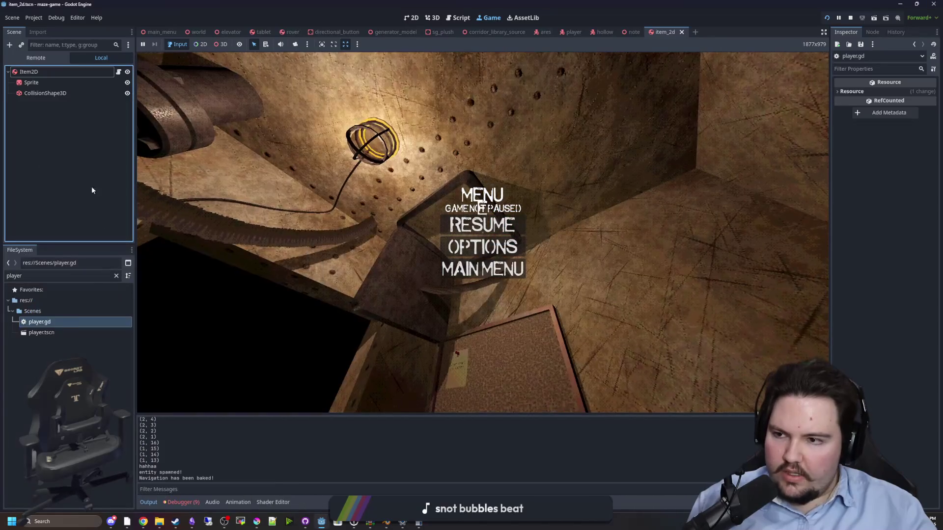
Step: Change the line 229 distance divisor in player.gd from 4.0 to 6.0
double_click(57, 319)
key("BackSpace")
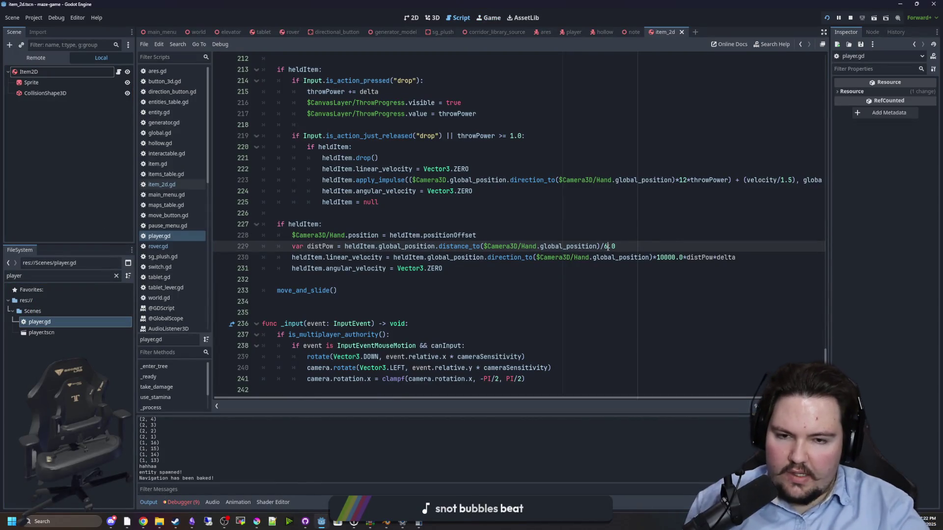
type("6")
Step: Resume the game and carry the bottle past the bench into the dark corridor and back
left_click(489, 17)
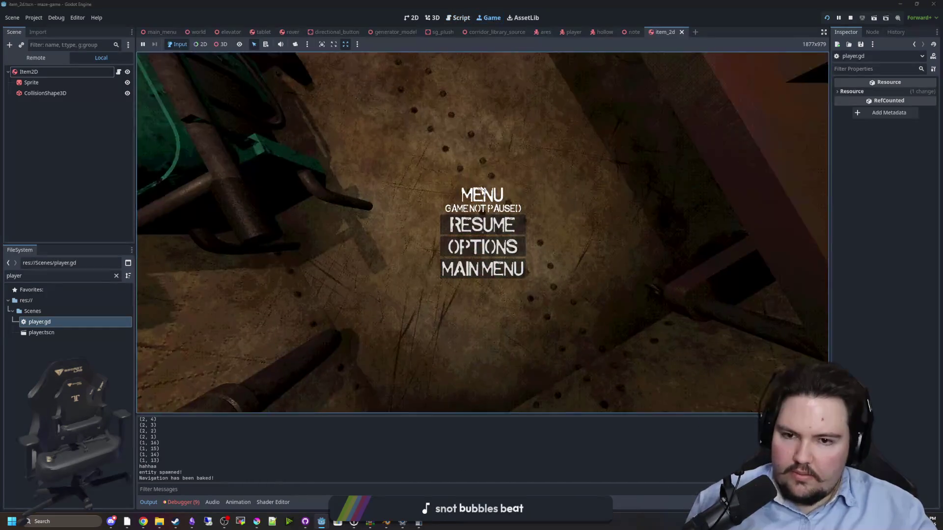
left_click(482, 224)
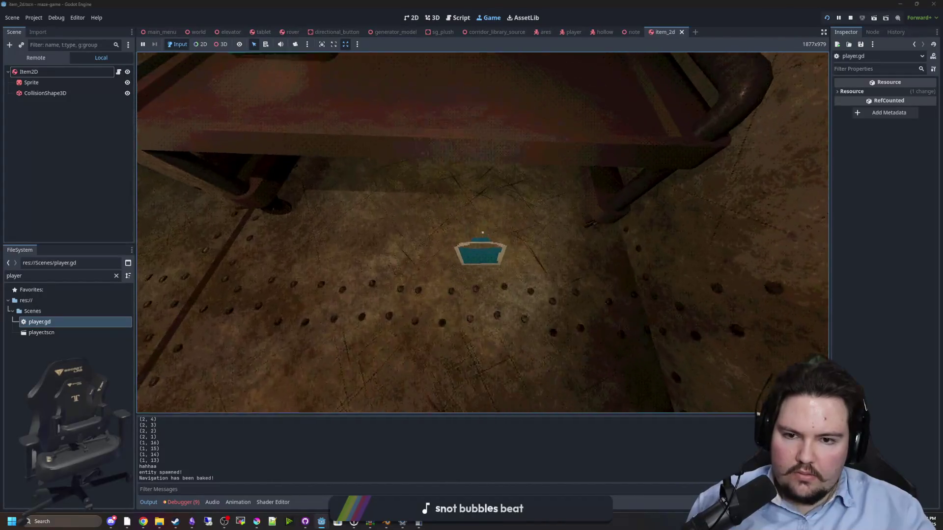
key("w")
key("a")
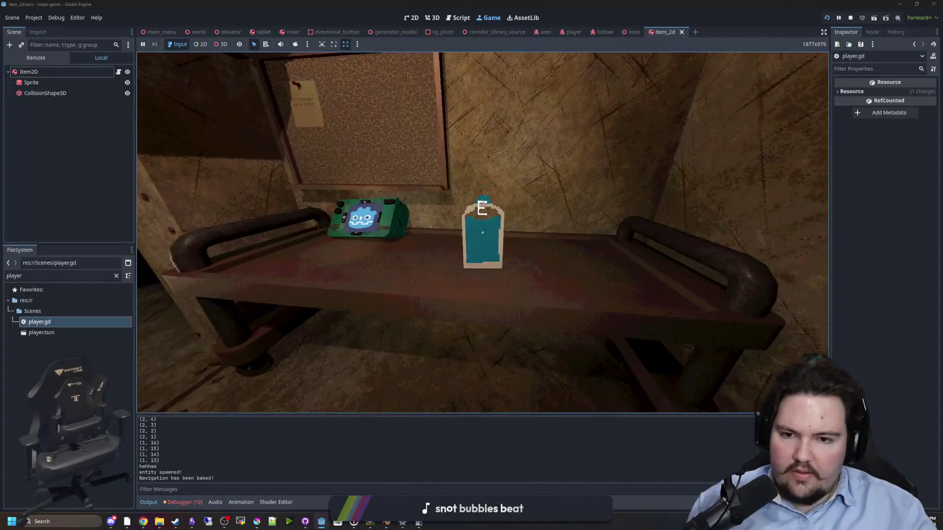
key("s")
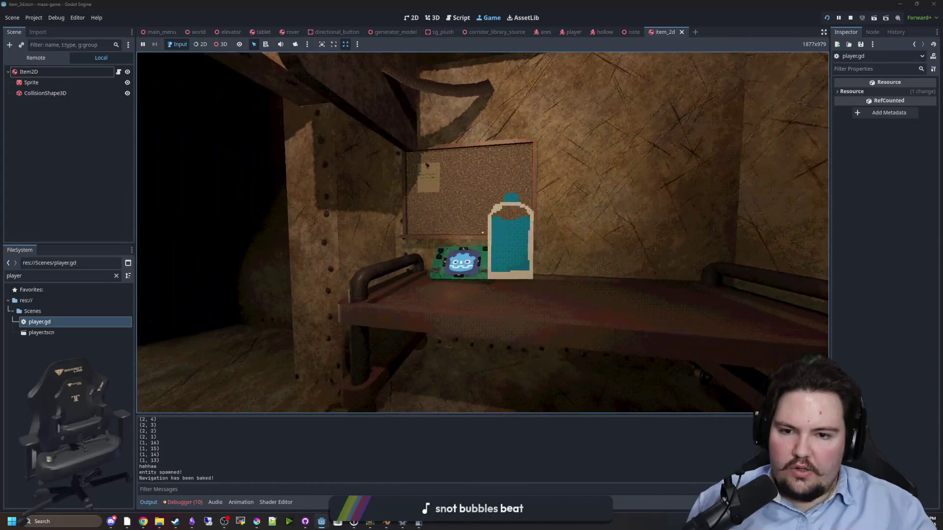
key("w")
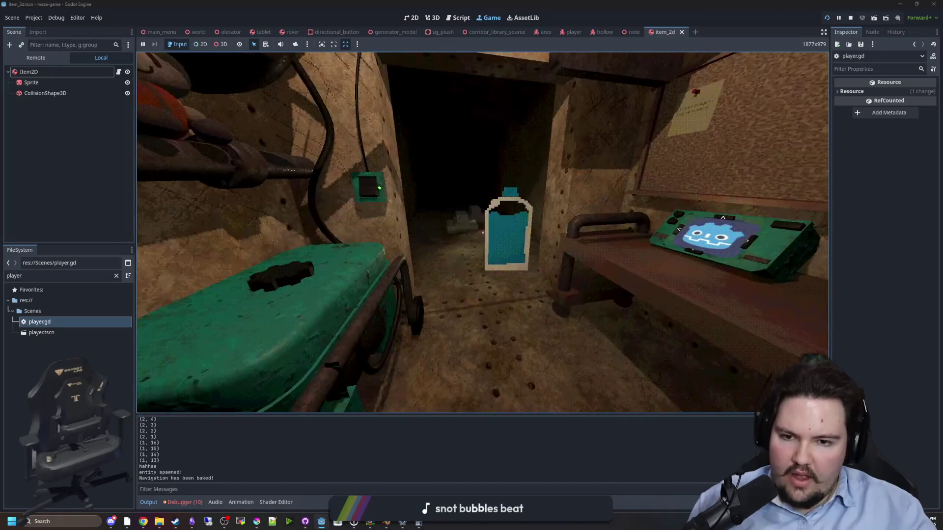
key("w")
key("w")
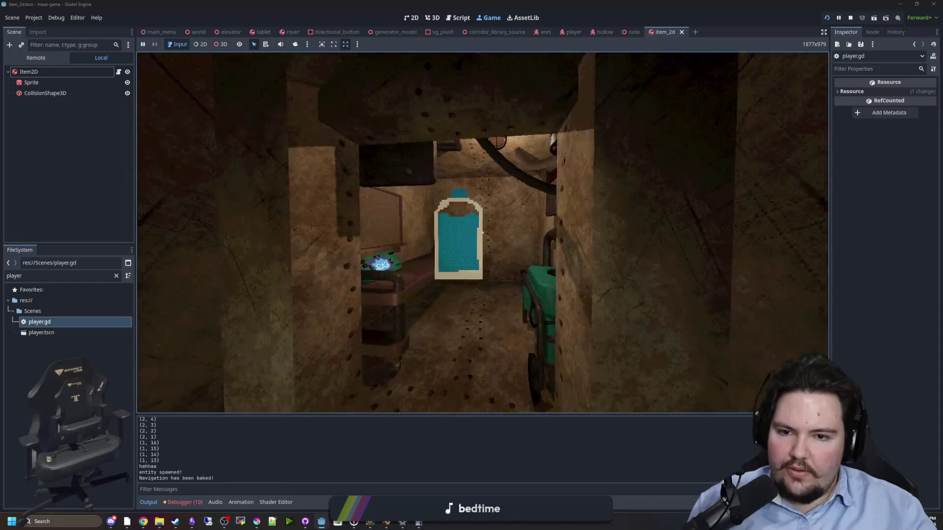
key("w")
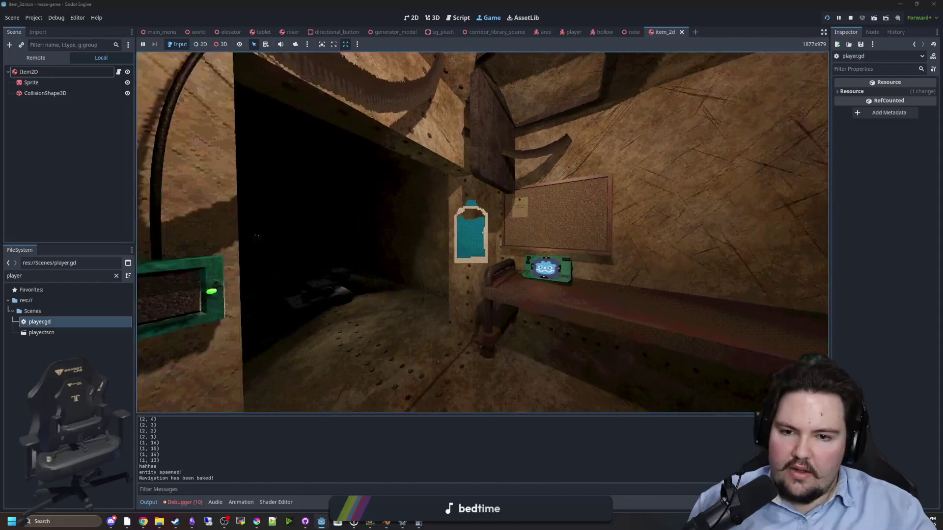
key("w")
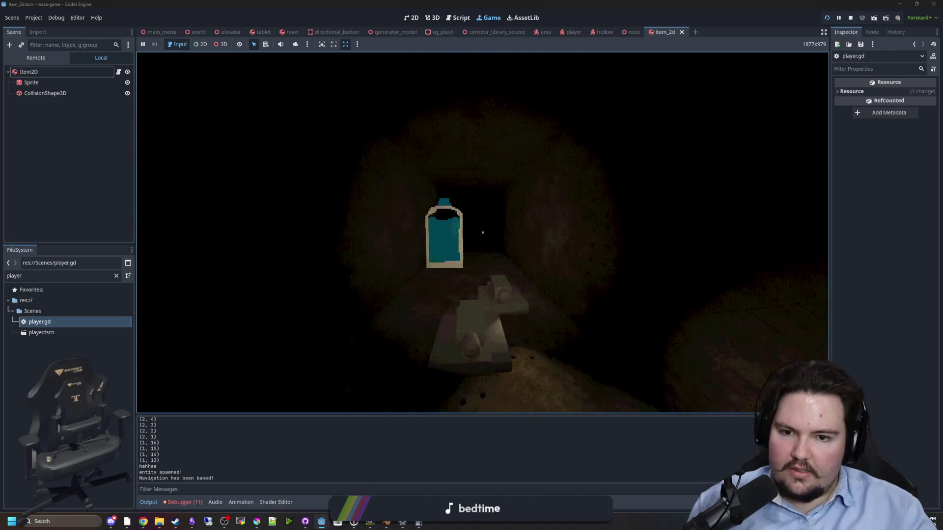
key("w")
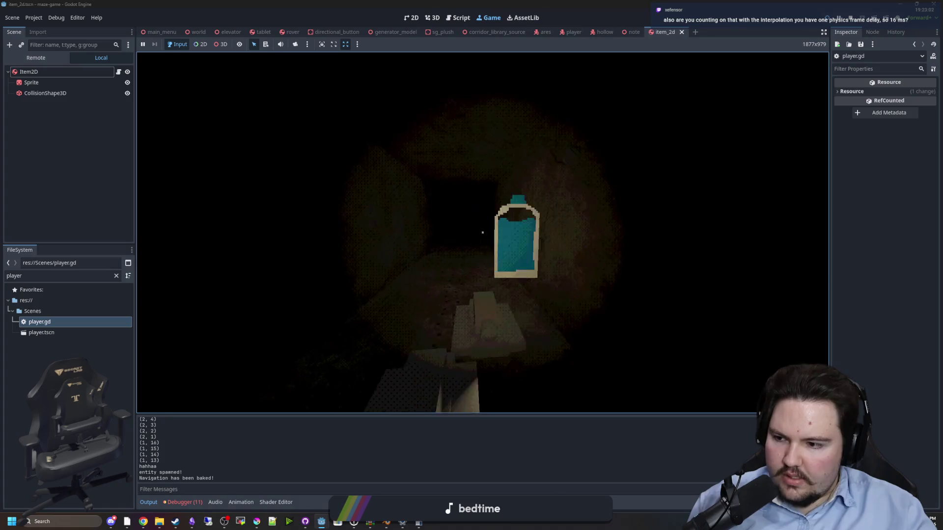
key("w")
key("w")
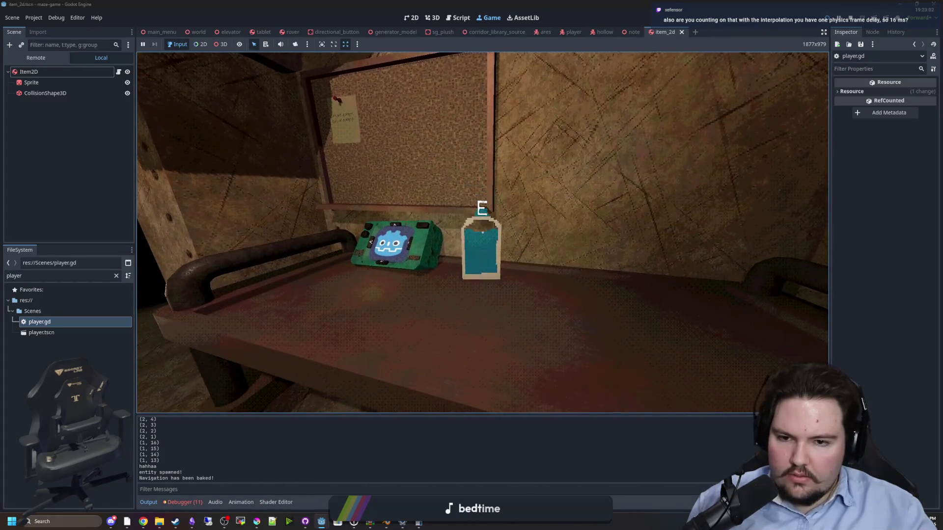
Step: Set the bottle down on the bench, pause, and open item_2d.gd
key("e")
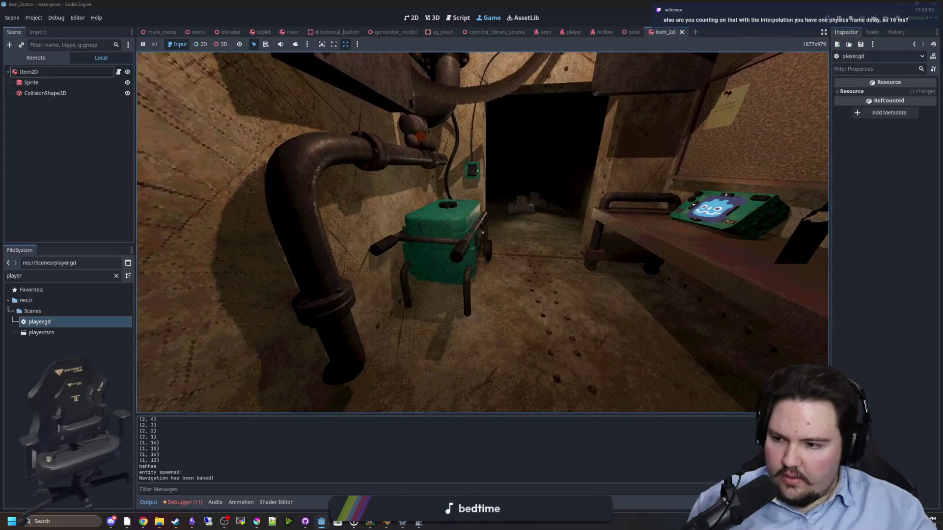
mouse_move(482, 232)
key("super")
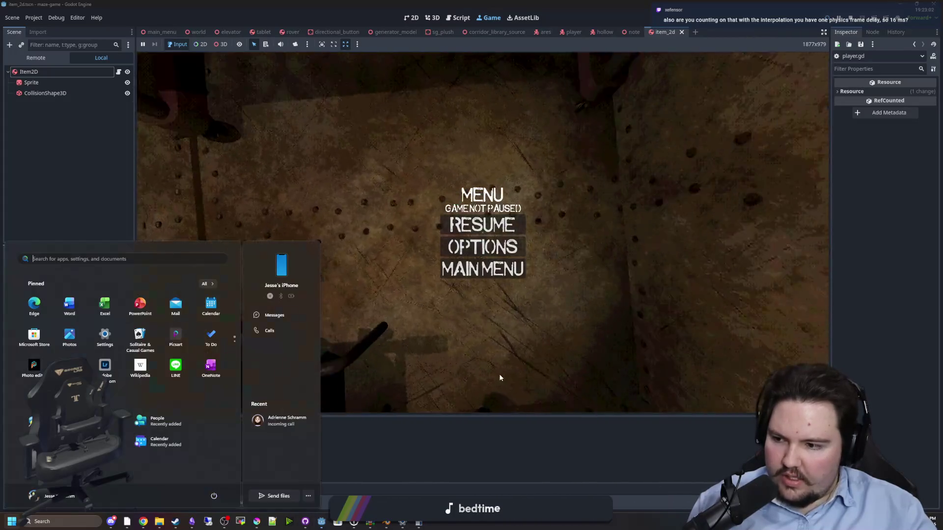
left_click(108, 171)
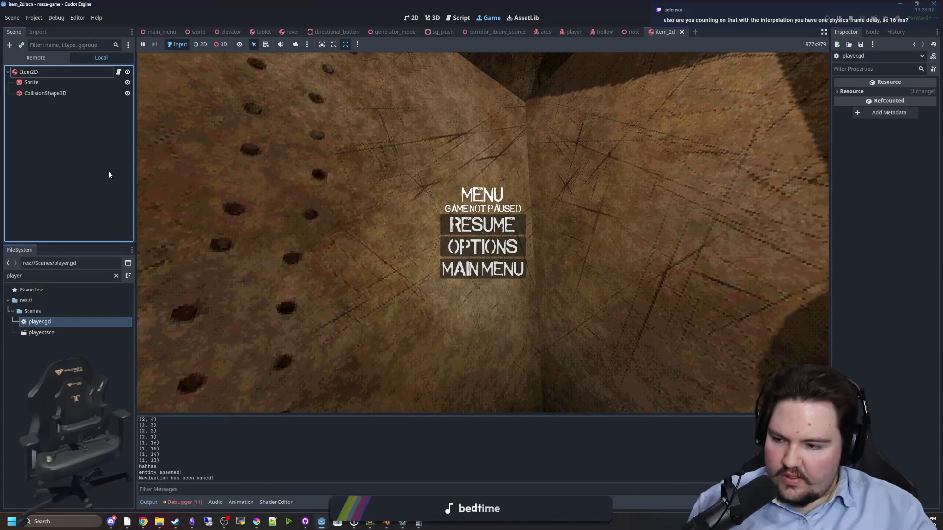
left_click(119, 72)
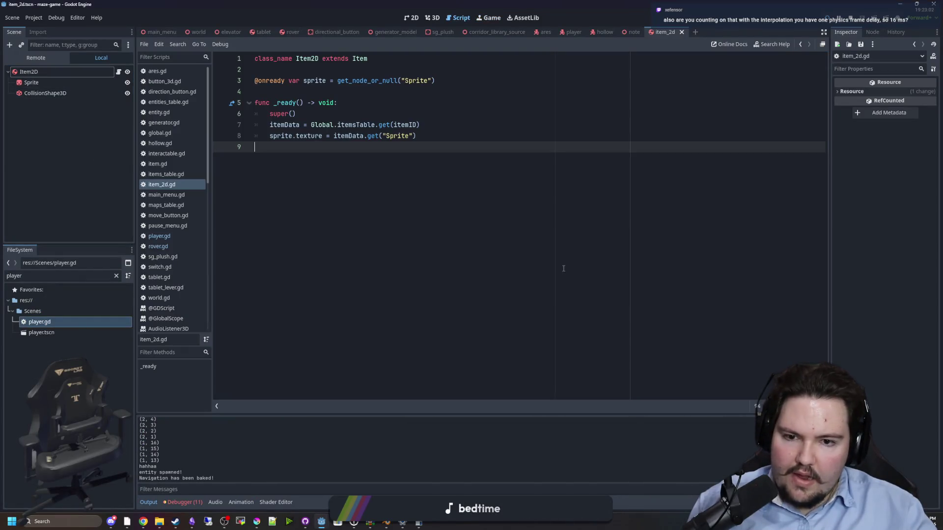
Step: Reopen player.gd and review the distPow and velocity lines around 226-232
double_click(81, 320)
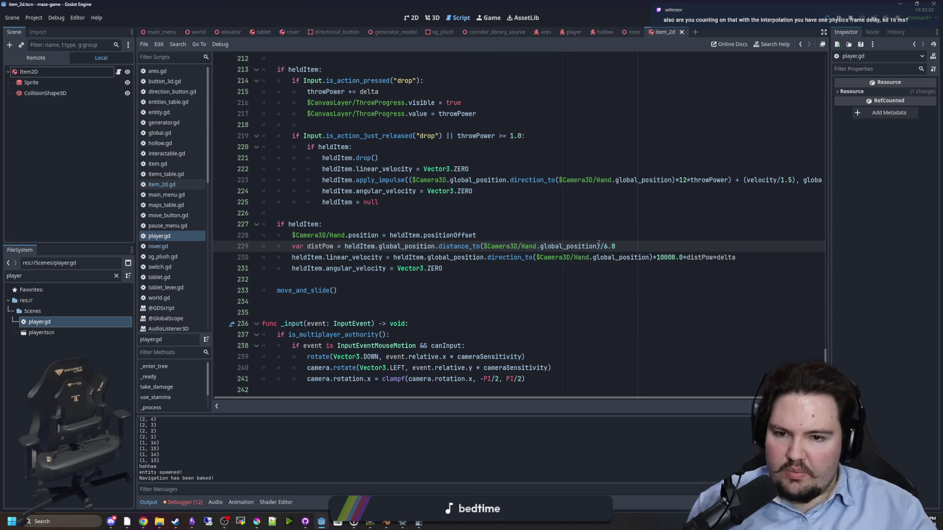
left_click(420, 213)
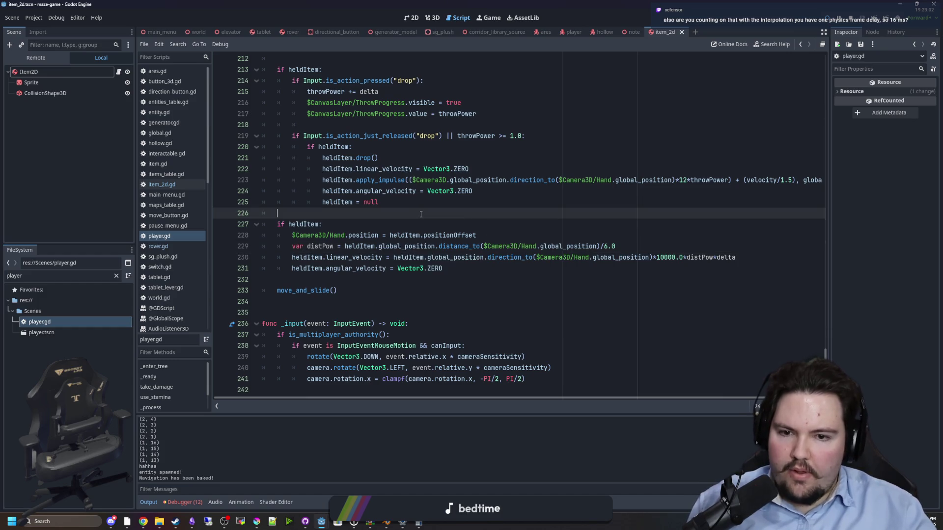
left_click(541, 284)
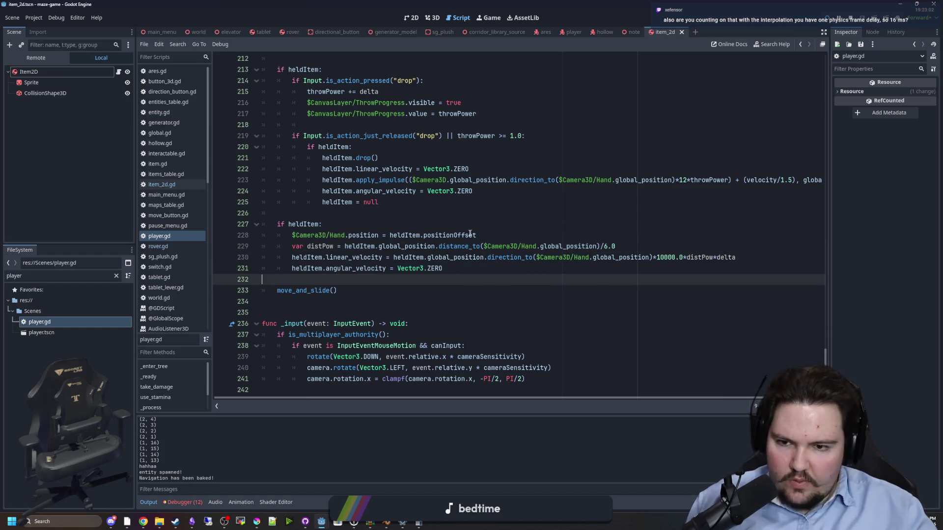
mouse_move(293, 250)
left_mouse_down()
mouse_move(726, 259)
mouse_move(616, 248)
left_mouse_up()
left_click(594, 212)
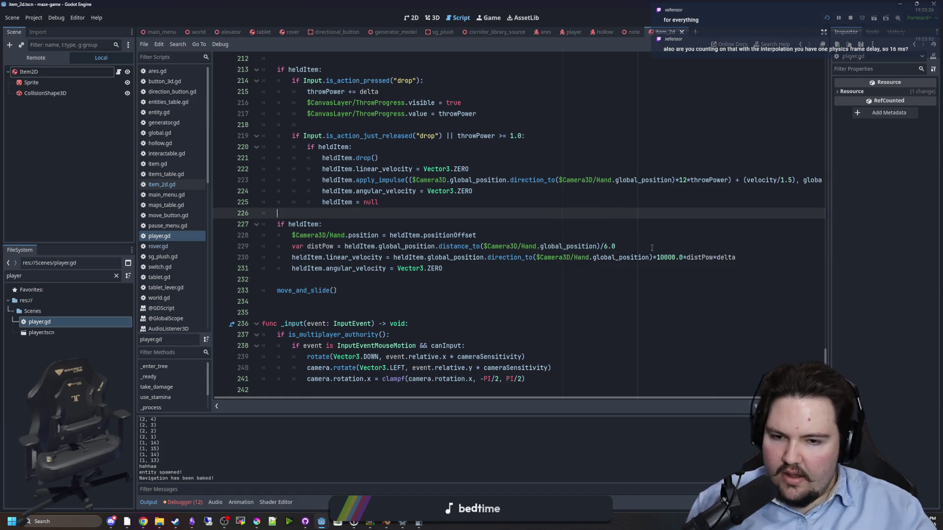
mouse_move(698, 256)
left_mouse_down()
mouse_move(733, 256)
mouse_move(302, 247)
mouse_move(447, 257)
left_mouse_up()
left_click(352, 305)
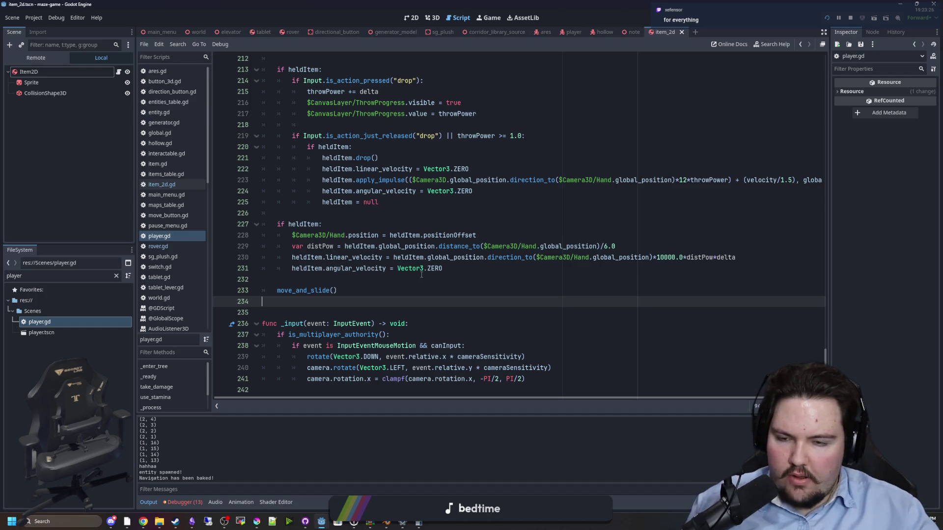
scroll(419, 291, "up", 3)
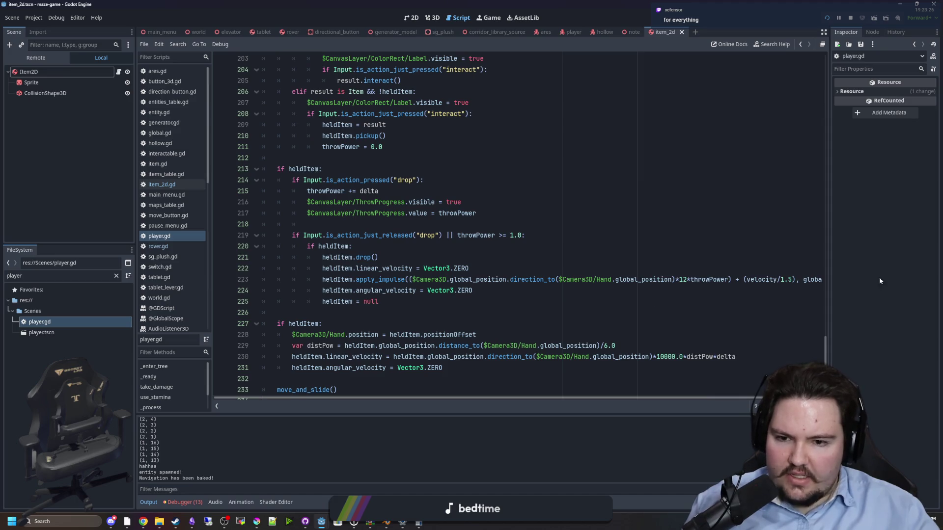
Step: Widen the code area by narrowing the Inspector and Scene docks, then review lines 213-215
left_click_drag(828, 273, 859, 273)
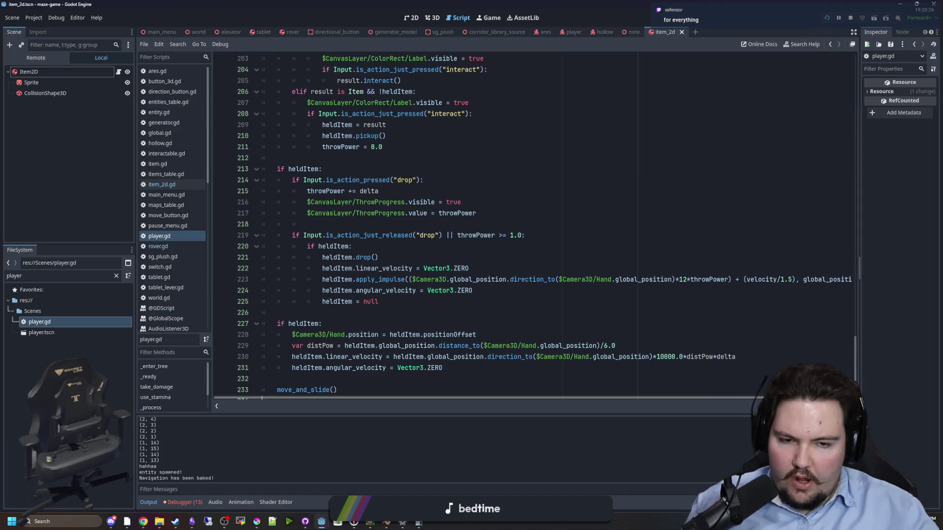
left_click_drag(136, 279, 89, 279)
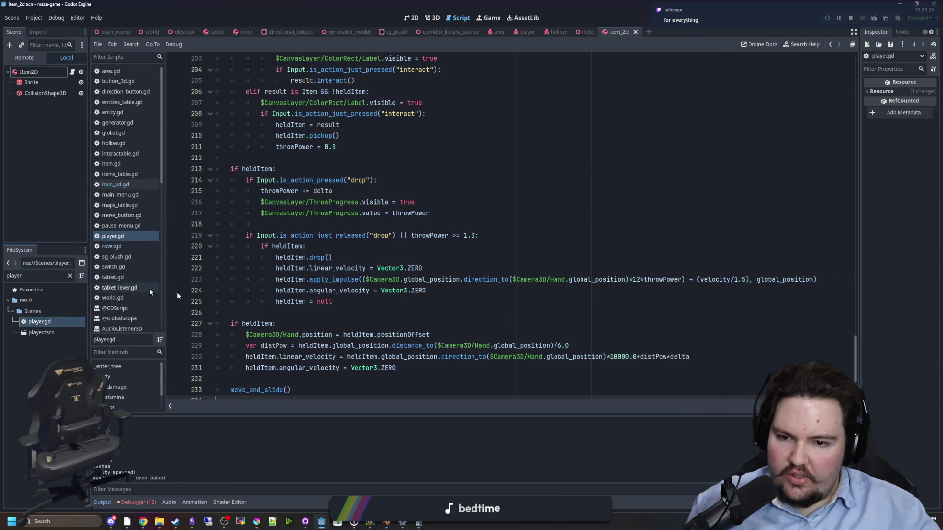
scroll(470, 285, "up", 4)
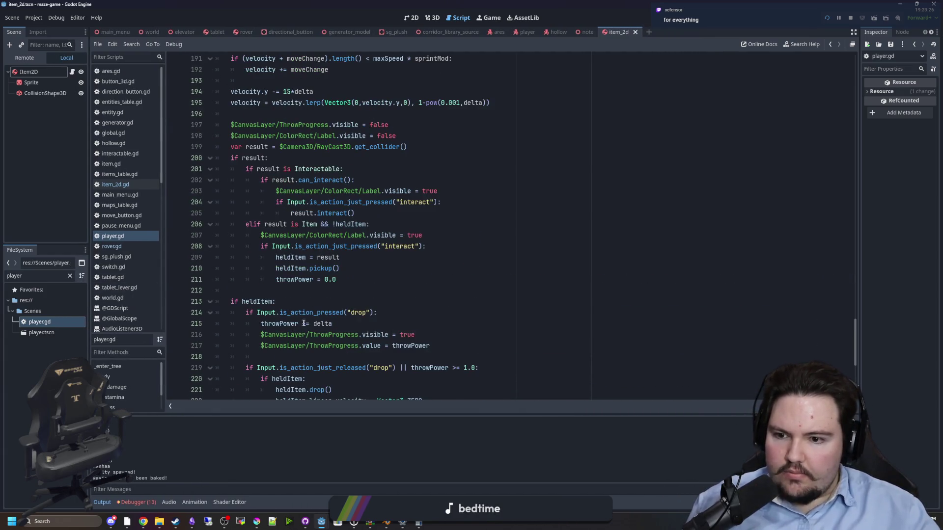
double_click(274, 324)
left_click(333, 323)
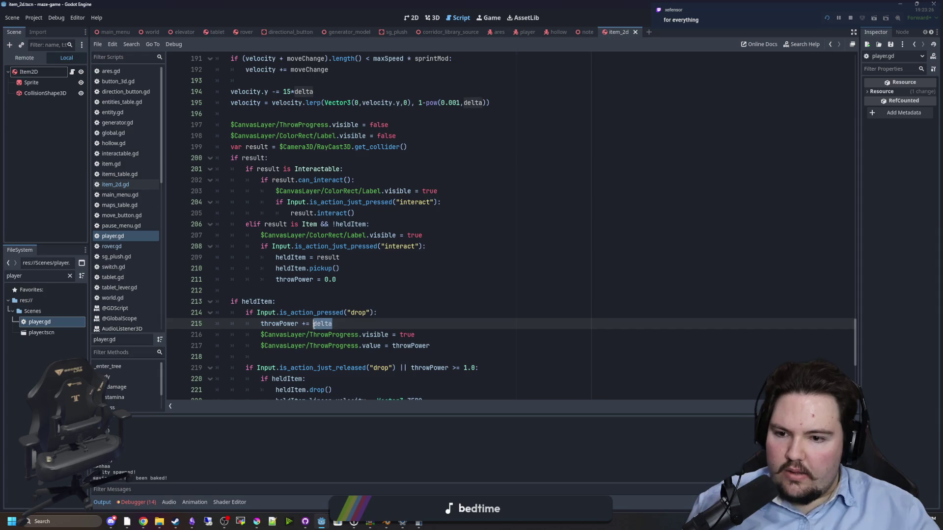
left_click(324, 302)
Step: Scroll through the script and select the start of the distPow line 229
scroll(324, 301, "up", 2)
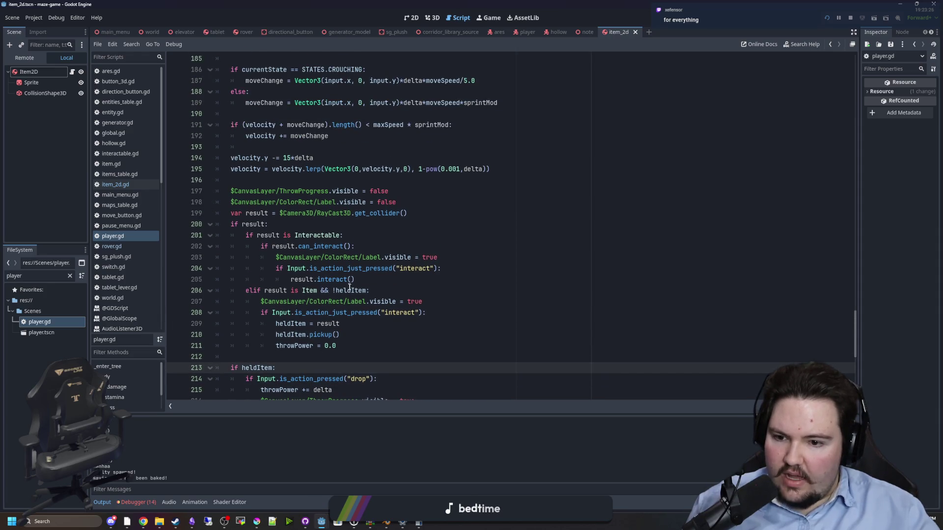
scroll(361, 342, "up", 4)
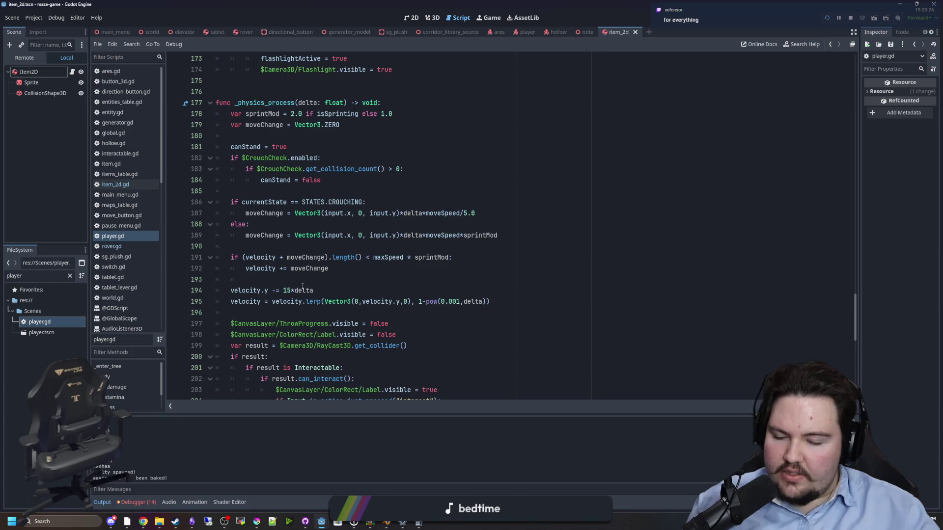
left_click(302, 284)
scroll(302, 283, "up", 3)
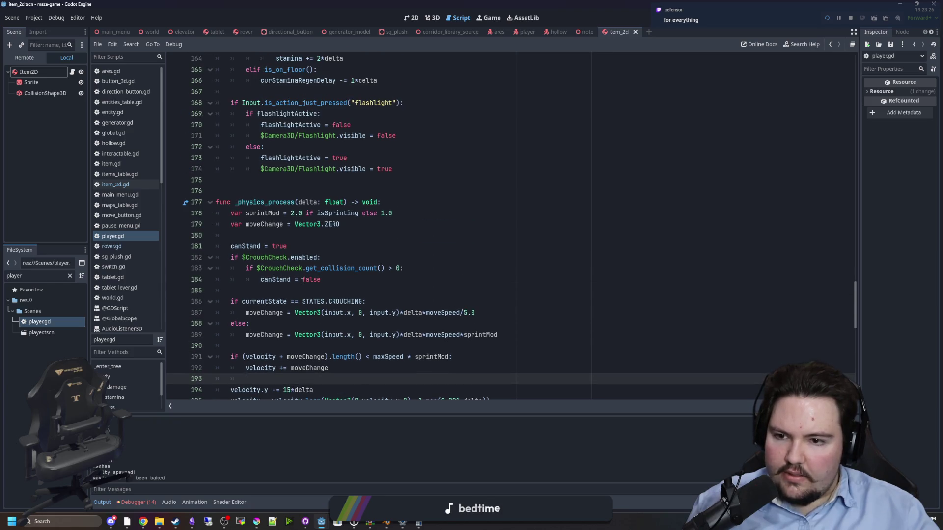
scroll(301, 281, "down", 16)
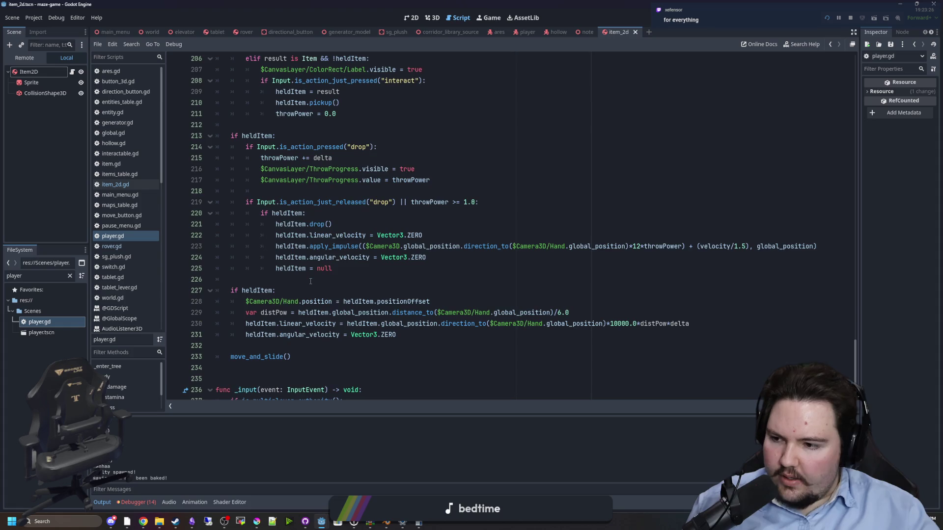
left_click(310, 280)
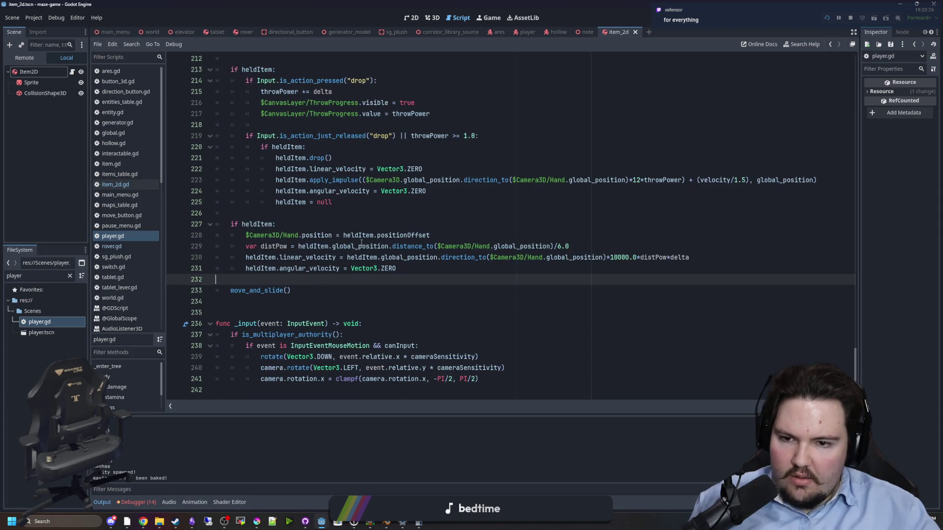
left_click_drag(251, 246, 508, 246)
Step: Review the drop-pressed condition on line 214 of the heldItem block
left_click(510, 224)
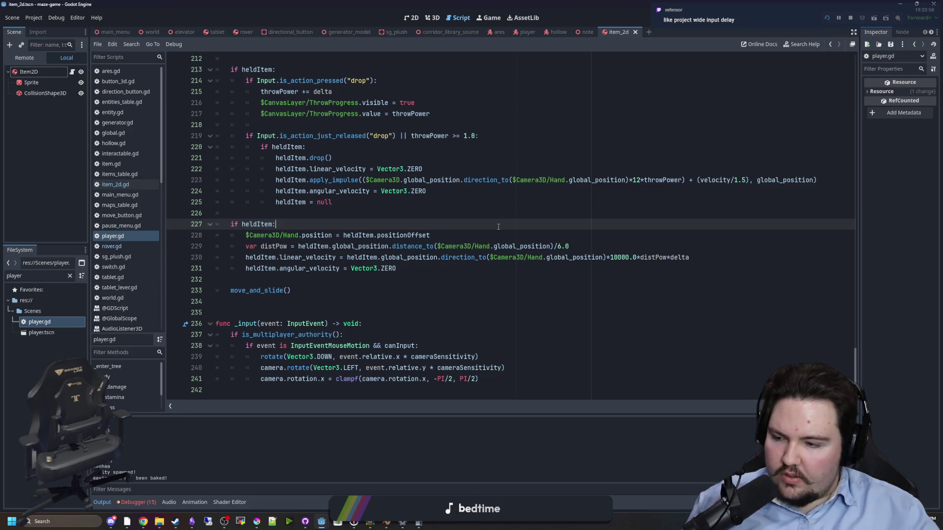
scroll(333, 189, "up", 4)
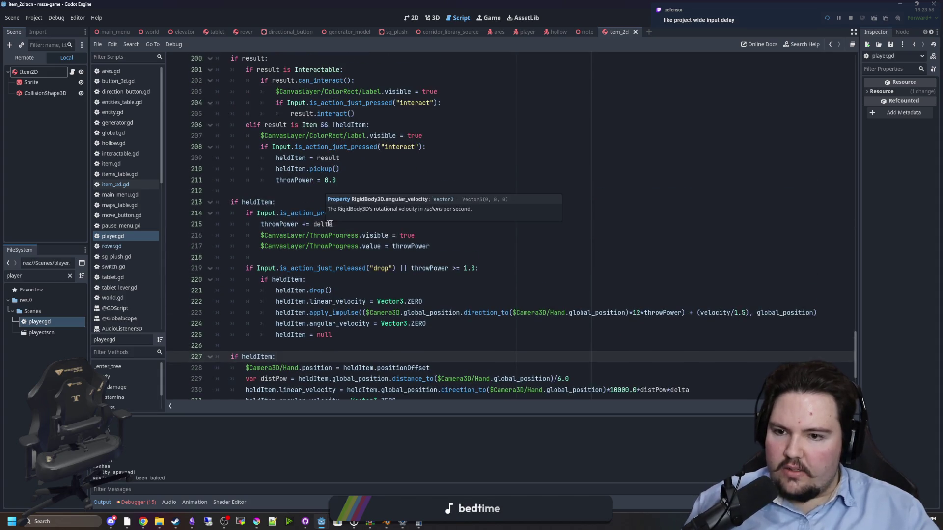
left_click(278, 212)
left_click(248, 213)
key("shift+End")
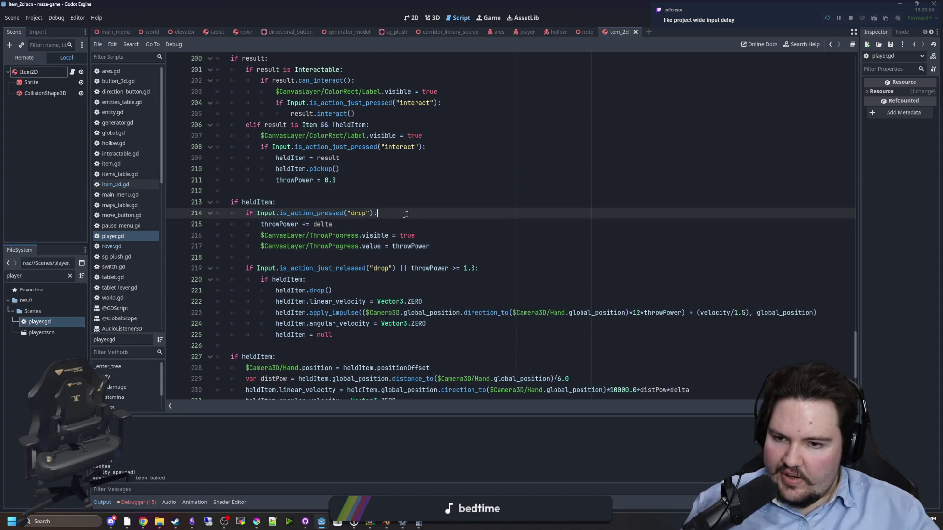
left_click(291, 203)
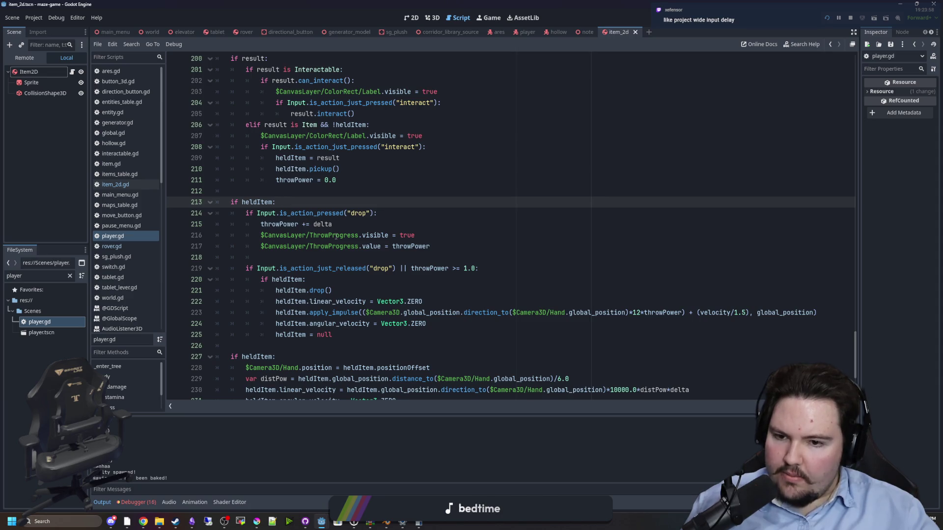
Step: Look over lines 196-216 of the held-item code, then run the project with F5
mouse_move(339, 218)
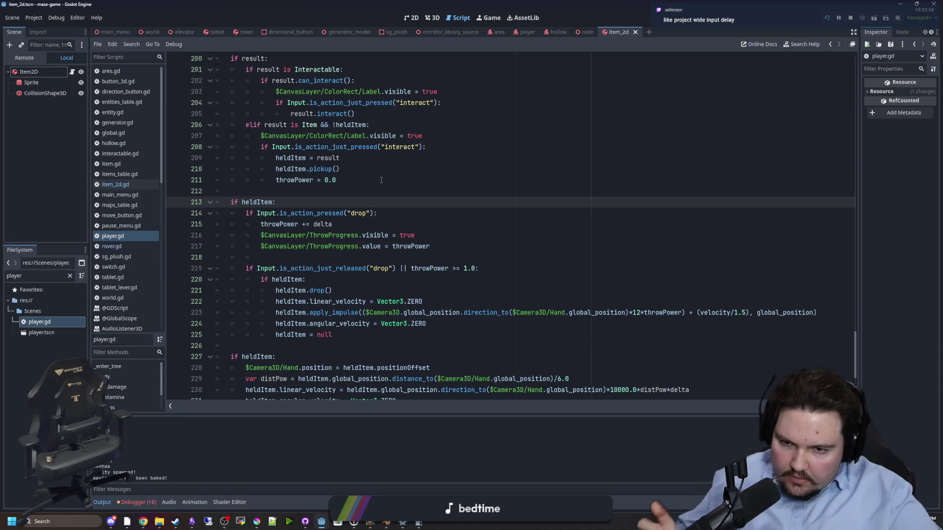
left_click(489, 232)
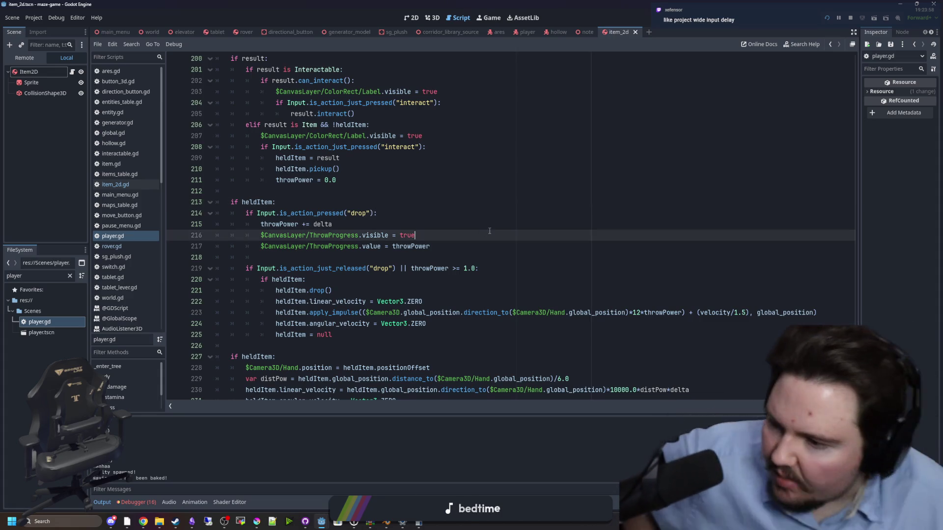
left_click(505, 213)
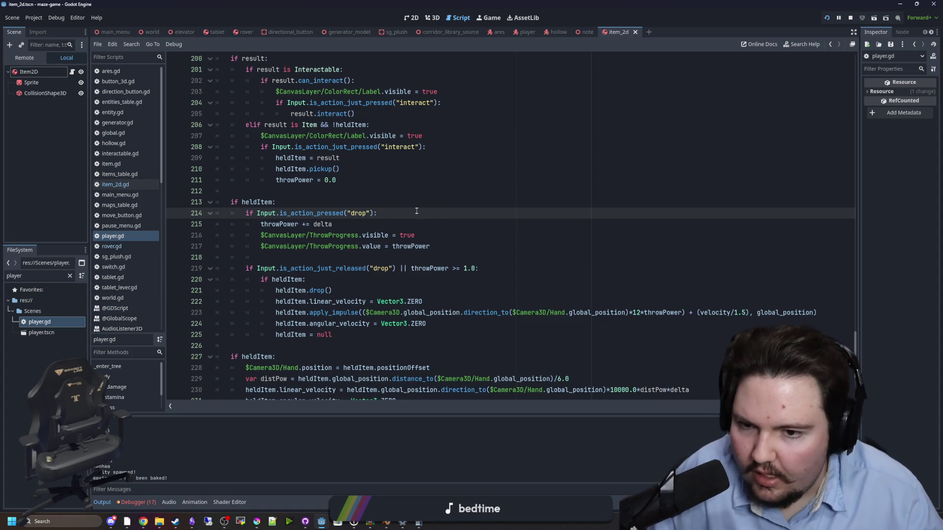
left_click(344, 192)
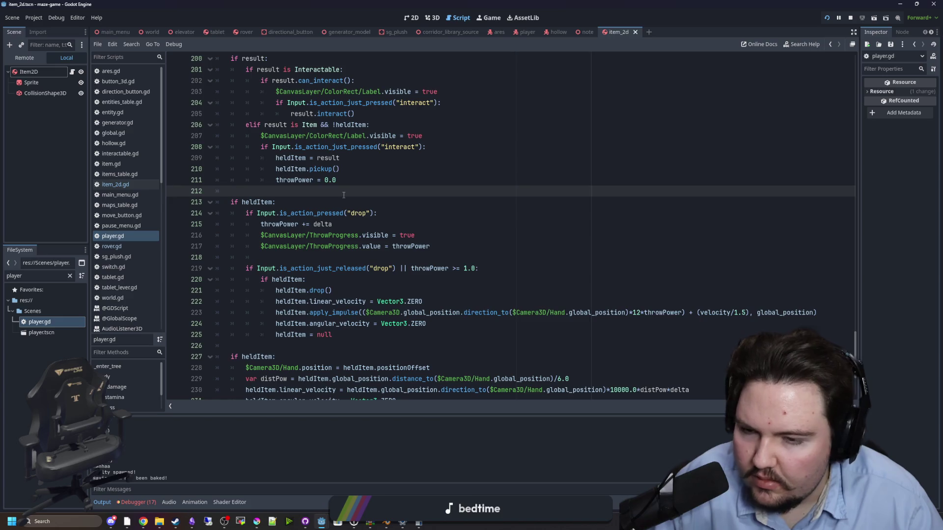
scroll(344, 195, "up", 6)
left_click(329, 212)
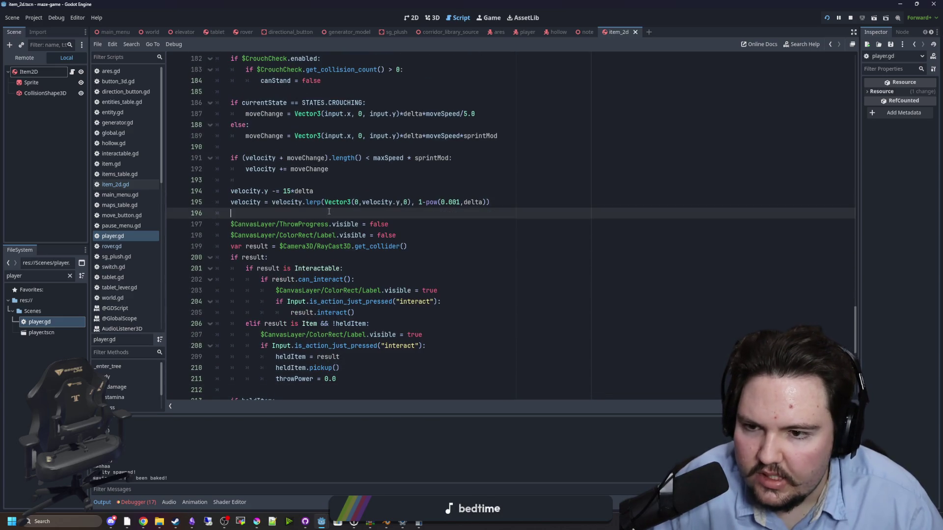
scroll(329, 211, "up", 2)
key("F5")
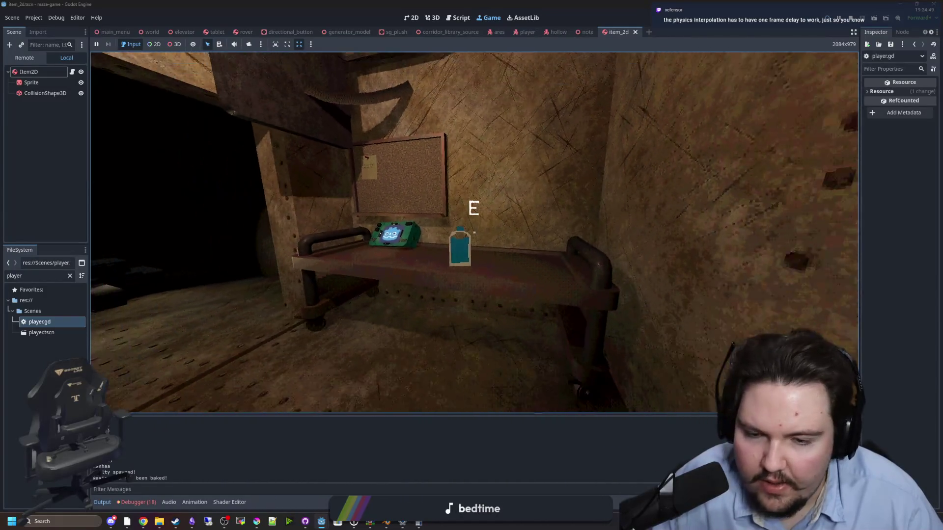
Step: Pause the running game and return focus to the editor
key("super")
left_click(43, 128)
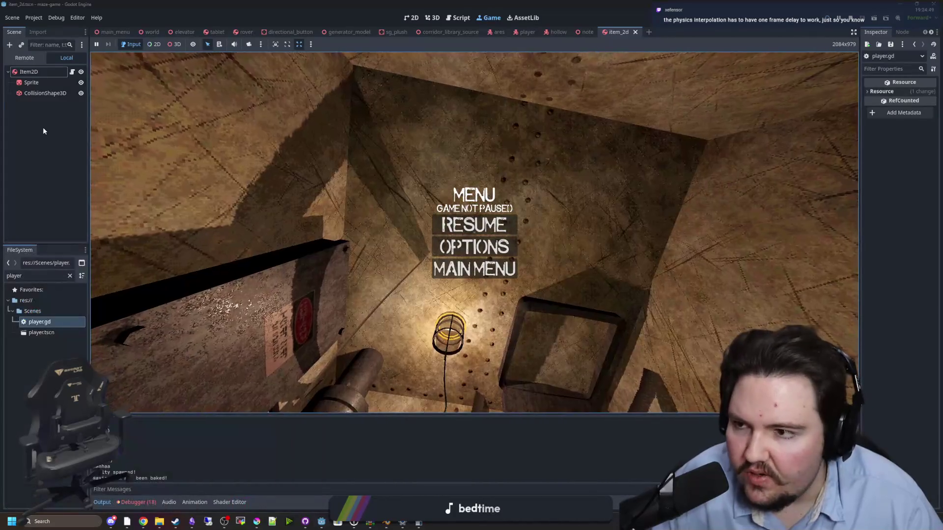
Step: Reopen player.gd and move from line 179 down to the held-item code at line 226
double_click(39, 324)
left_click(382, 291)
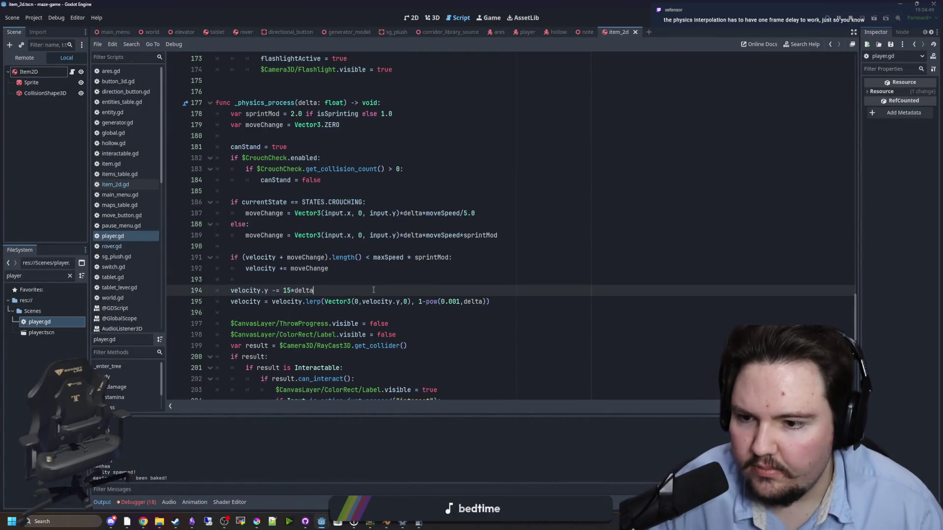
scroll(344, 270, "up", 3)
scroll(334, 255, "down", 2)
left_click(291, 160)
left_click(290, 180)
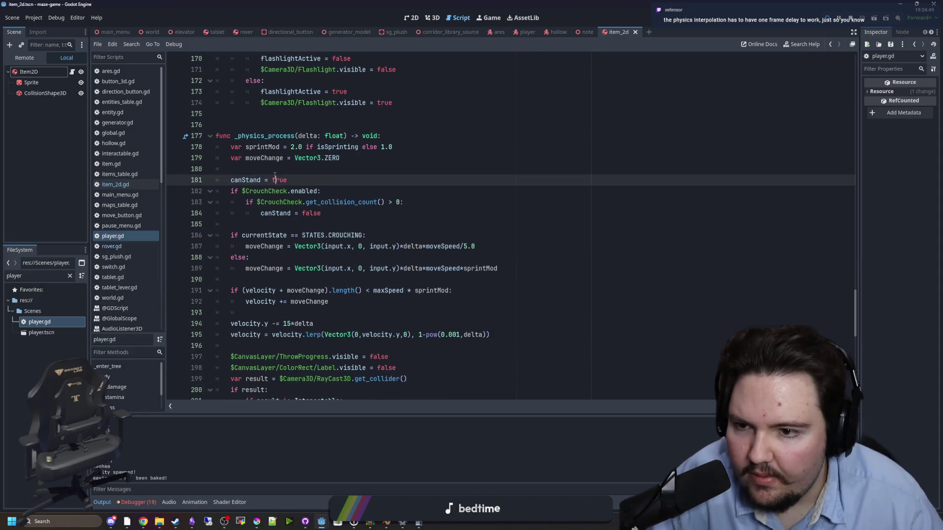
scroll(319, 251, "down", 5)
scroll(344, 246, "down", 6)
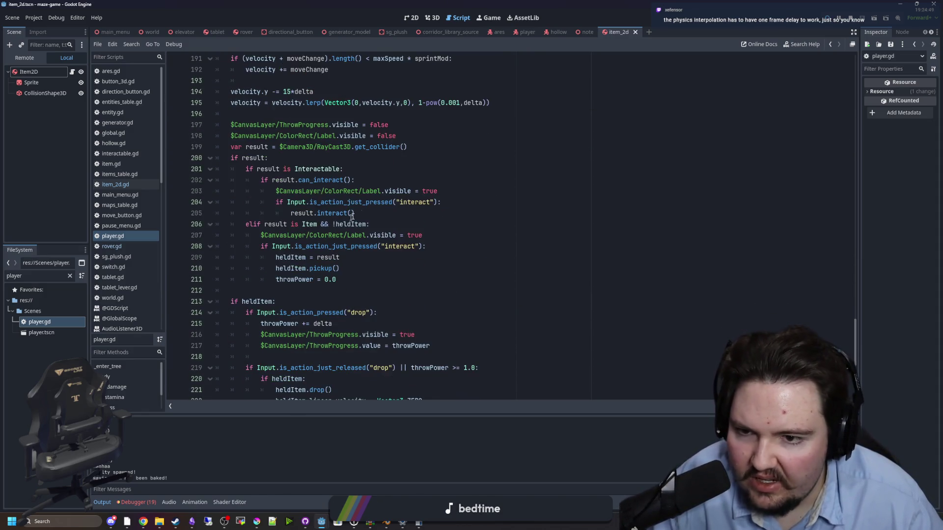
scroll(397, 242, "down", 2)
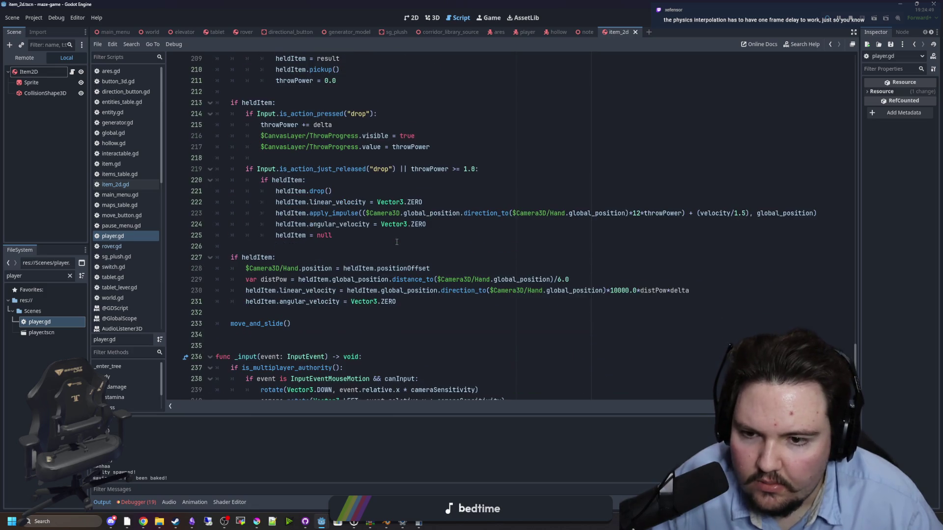
left_click(397, 242)
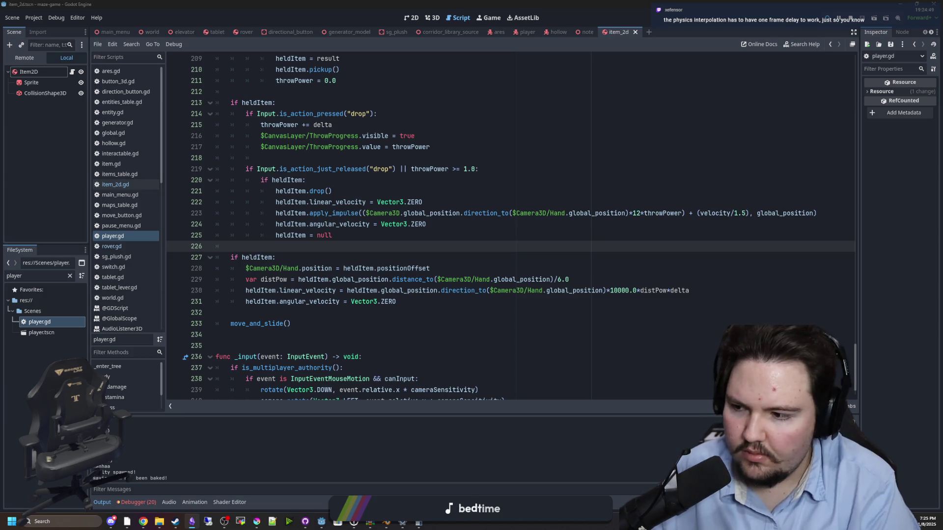
left_click(496, 293)
left_click(317, 248)
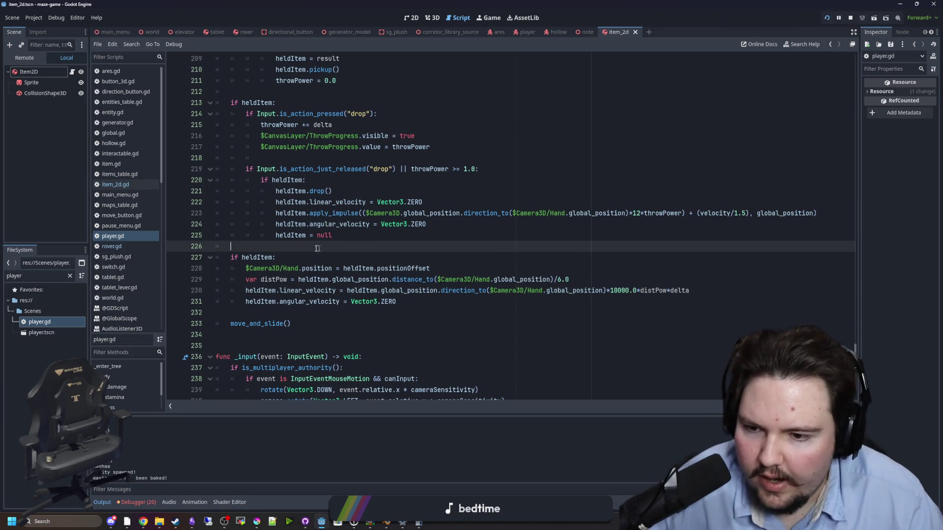